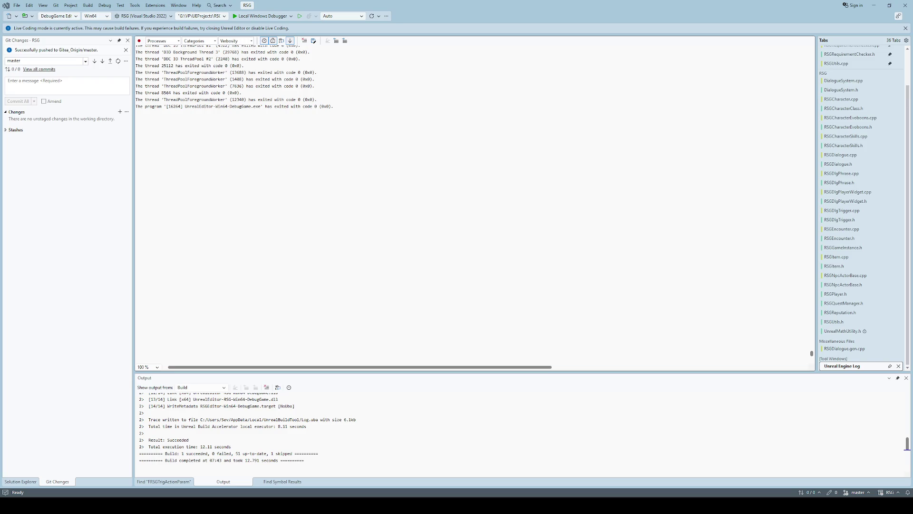
Create and check out a new git branch named #65_moving_dlg_story_tonew_sys from master.
click(126, 61)
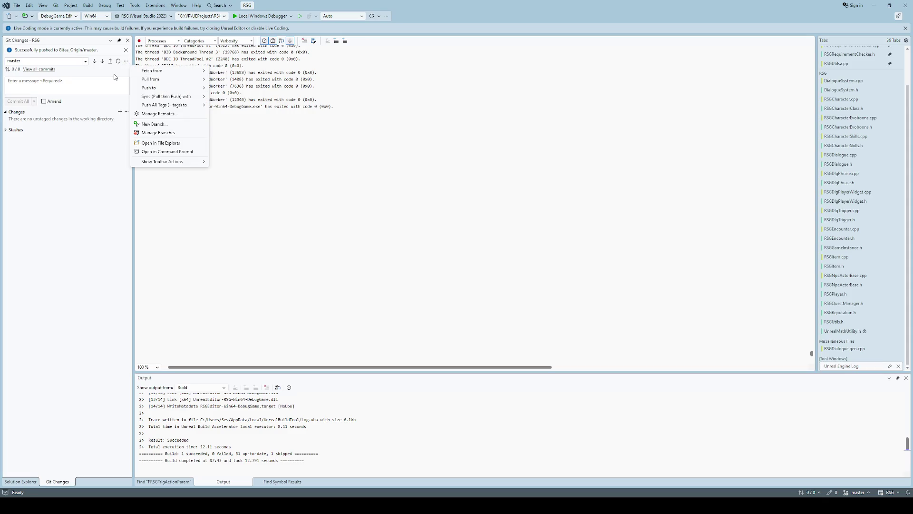
click(155, 124)
text(#65_moving)
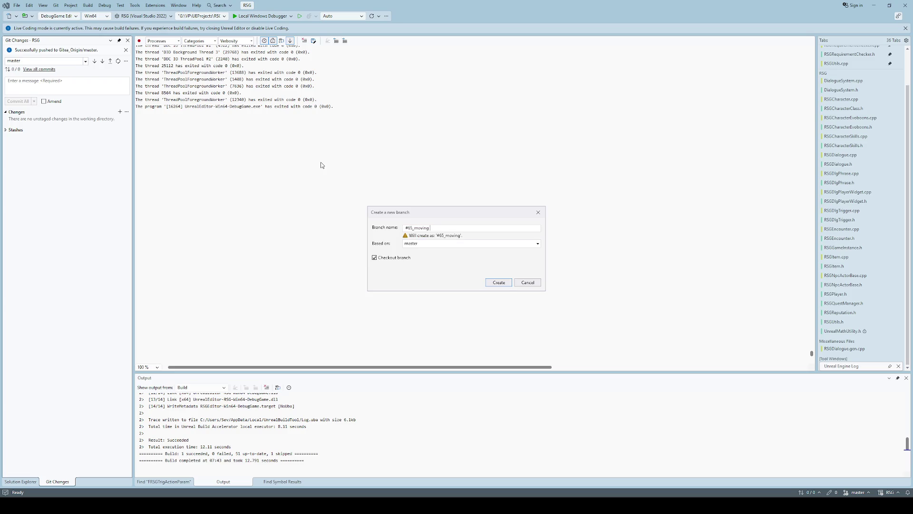
text(_dlg_st)
text(ory_to)
text(new_)
text(sys)
click(499, 283)
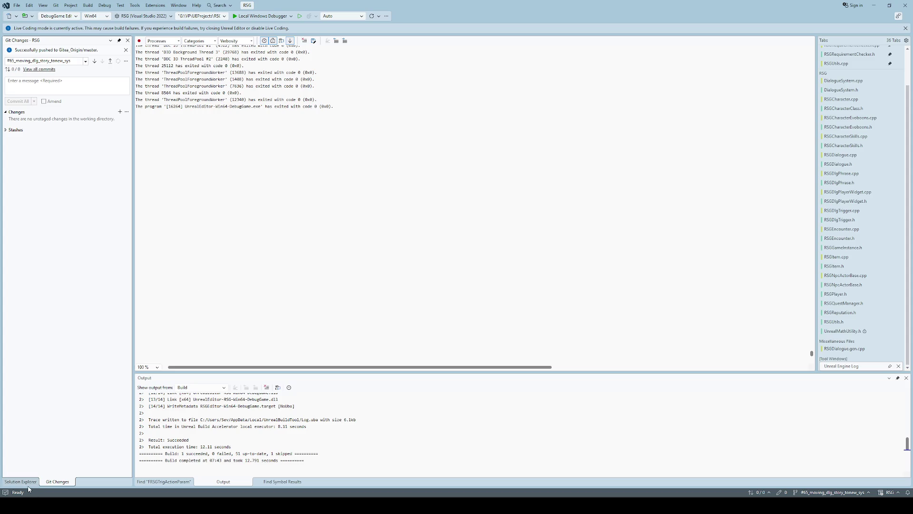
Open DialogueSystem.cpp and place the caret at line 77 in URSGDialogueSystem::End.
click(844, 80)
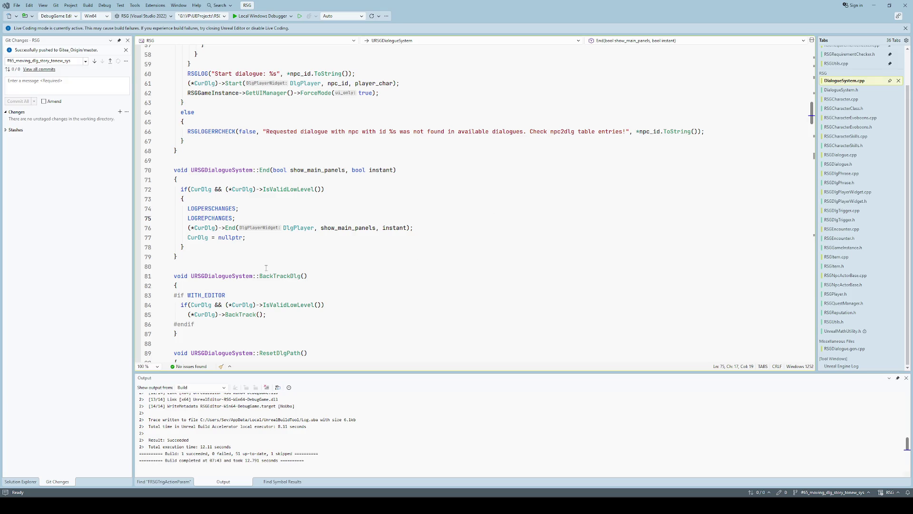
click(390, 234)
Build the project with Ctrl+B and launch the Unreal Editor with Ctrl+F5.
click(399, 275)
key(ctrl+b)
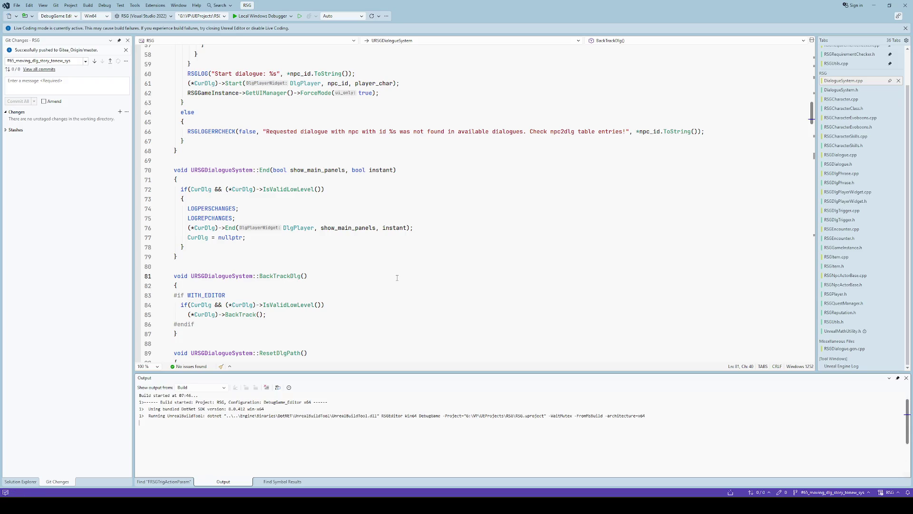
key(ctrl+F5)
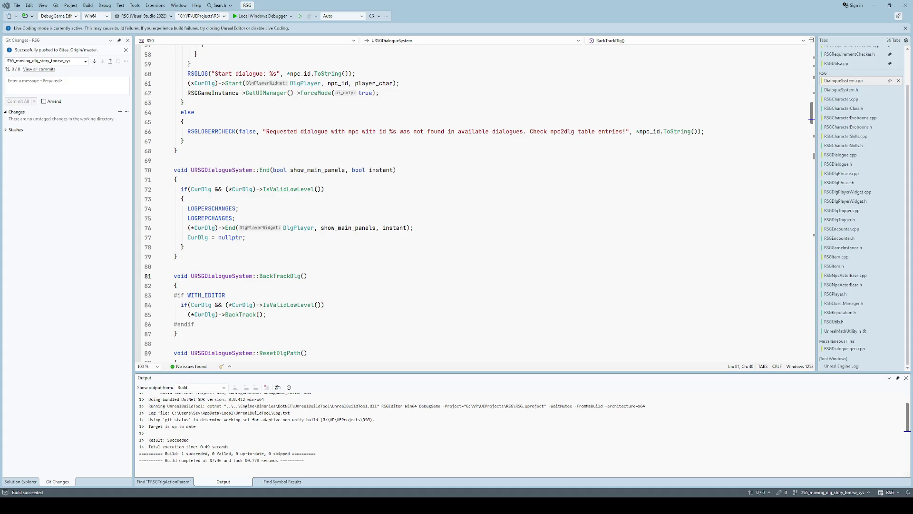
click(427, 247)
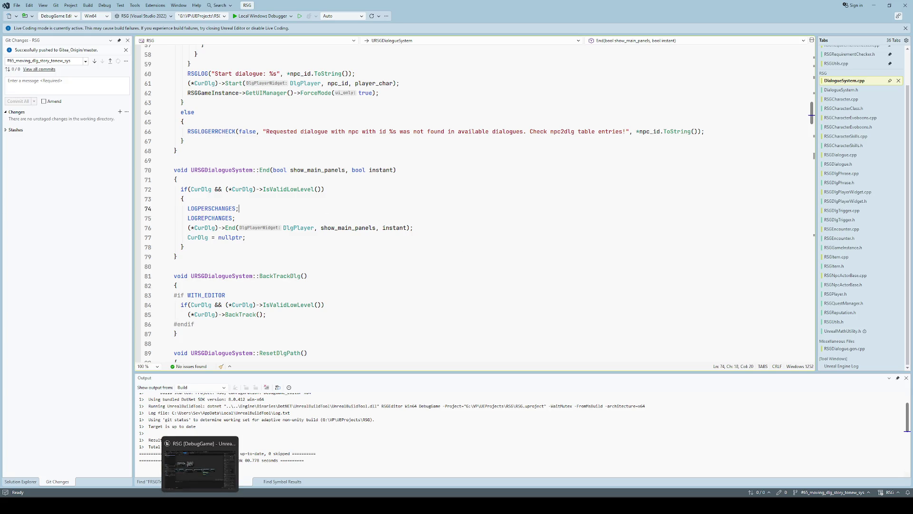
Switch from Visual Studio to the Unreal Editor window from the taskbar.
click(199, 466)
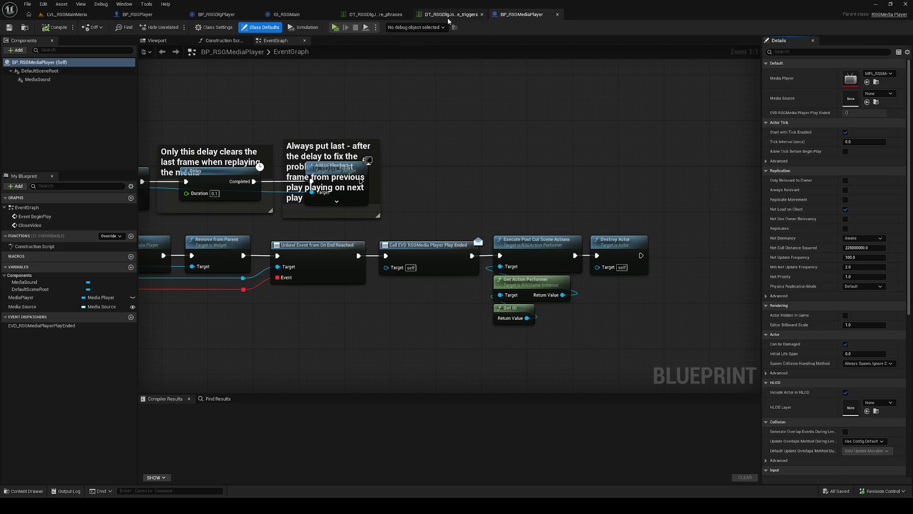
Open the DT_RSGDlgSAICA_phr phrases table from DataTables and dock it in the main editor.
click(451, 14)
click(24, 491)
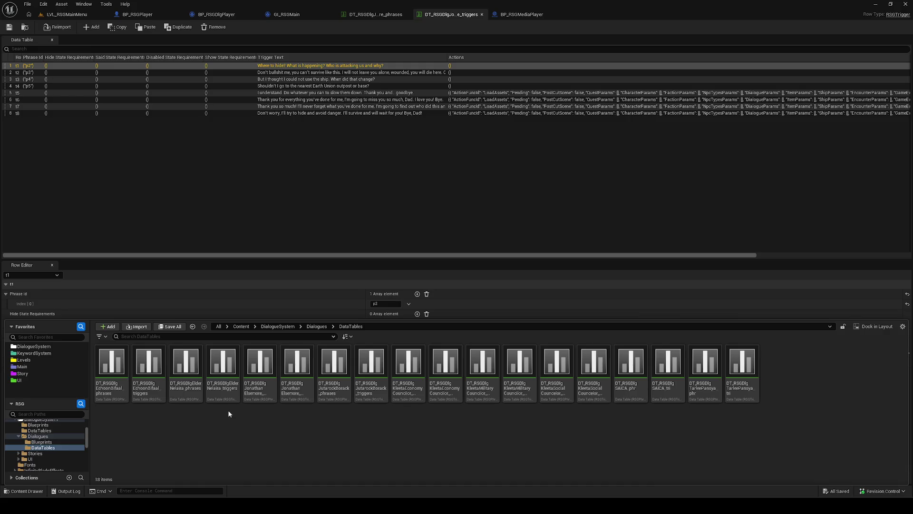
double_click(637, 398)
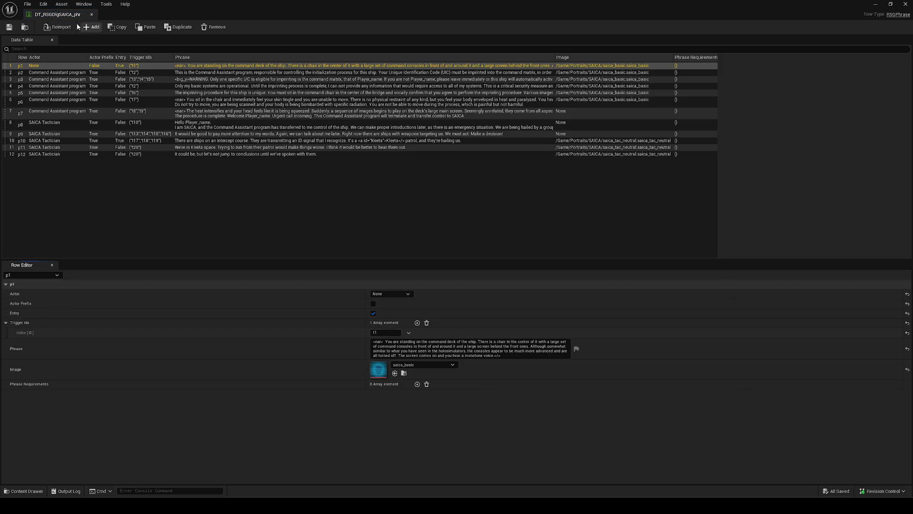
mouse_move(54, 15)
mouse_down()
mouse_move(214, 64)
mouse_move(457, 39)
mouse_move(505, 13)
mouse_move(523, 15)
mouse_up()
Open the DT_RSGDlgSAICA_tri triggers table and arrange its tab among the open editors.
click(26, 491)
click(672, 392)
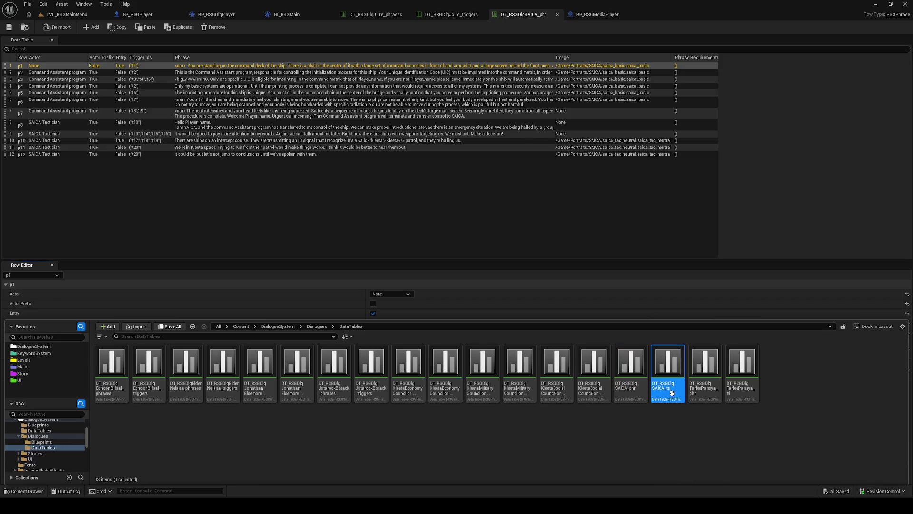
double_click(672, 393)
drag(659, 15, 600, 15)
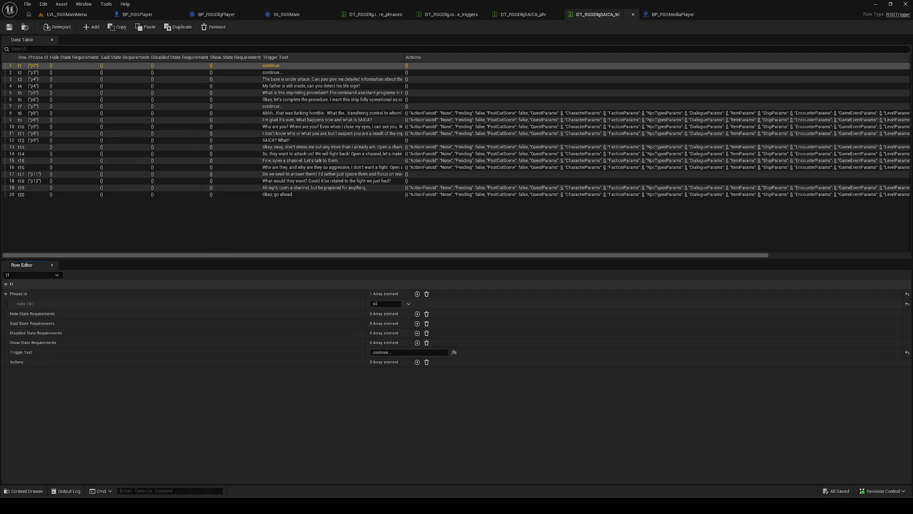
mouse_move(105, 506)
key(alt+Tab)
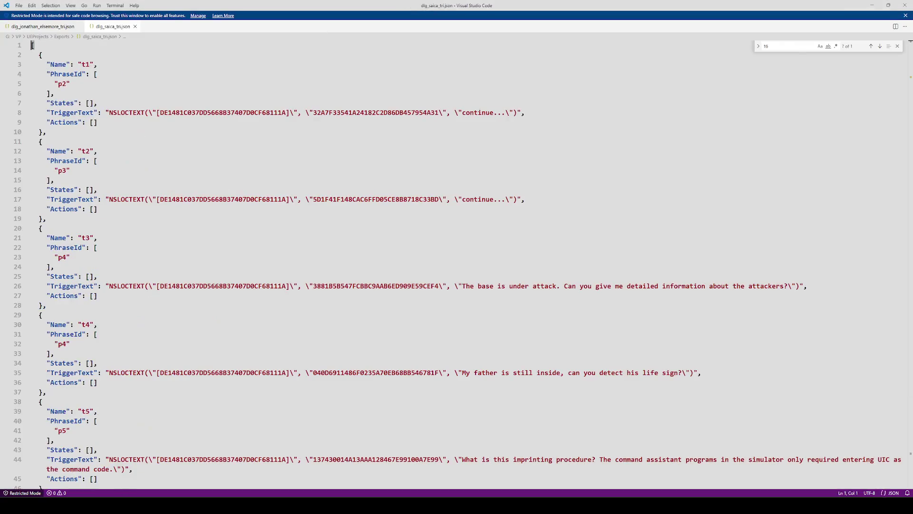
Close the Find widget in dlg_saica_tri.json and review triggers t1–t5.
click(897, 46)
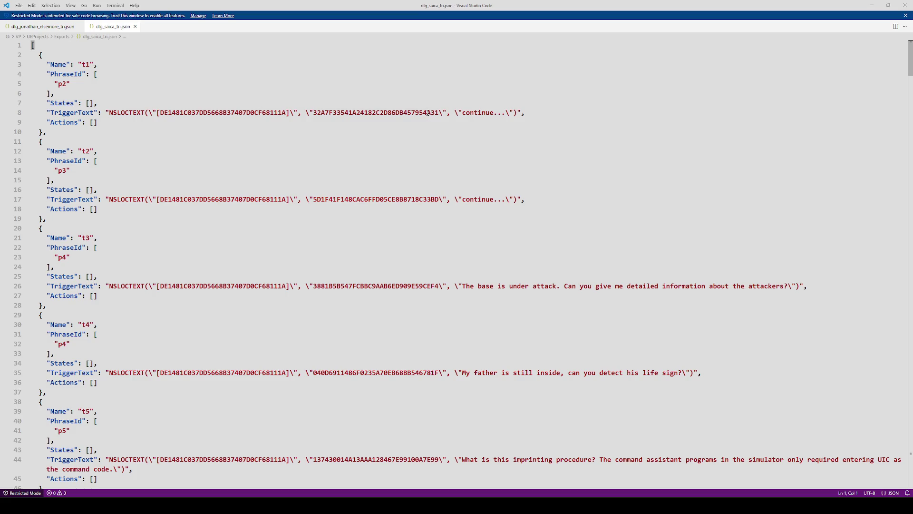
scroll(218, 95, down, 1)
scroll(92, 76, up, 1)
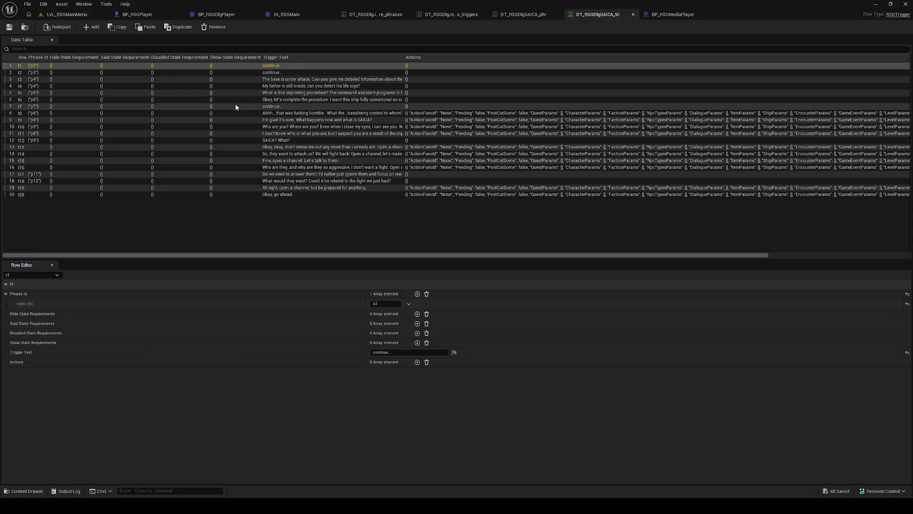
Widen the Trigger Text column and load row t8 into the Row Editor.
scroll(91, 149, down, 1)
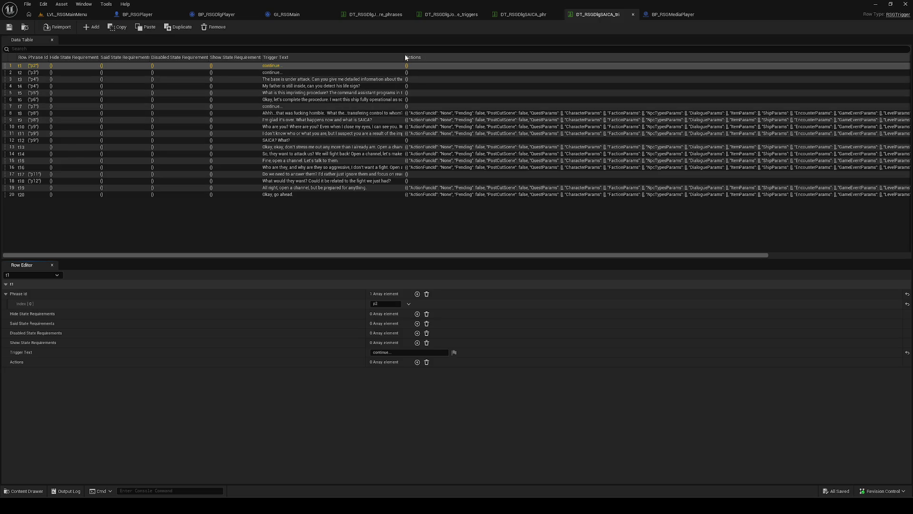
drag(404, 56, 441, 56)
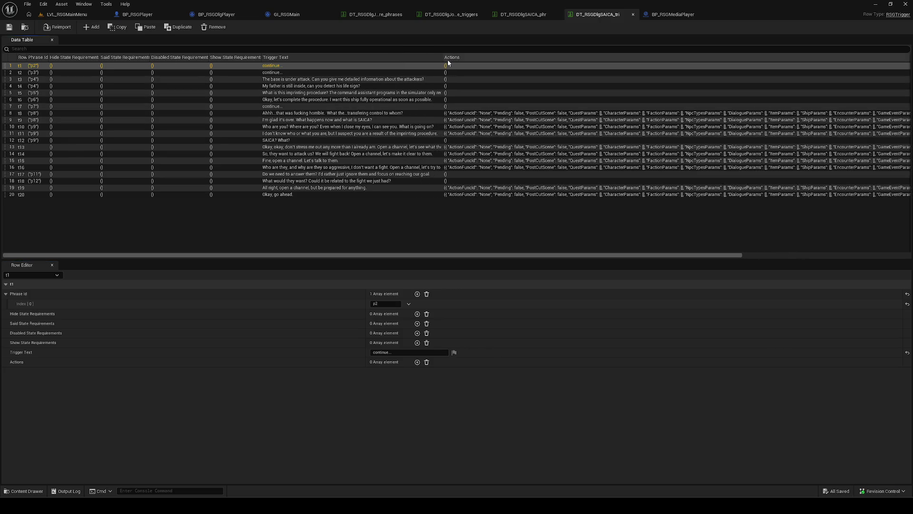
click(421, 113)
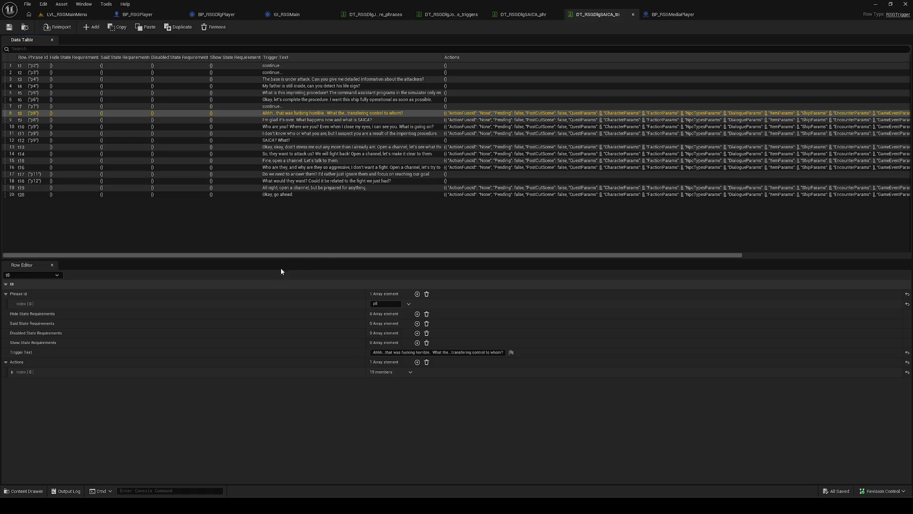
key(alt+Tab)
scroll(217, 281, down, 6)
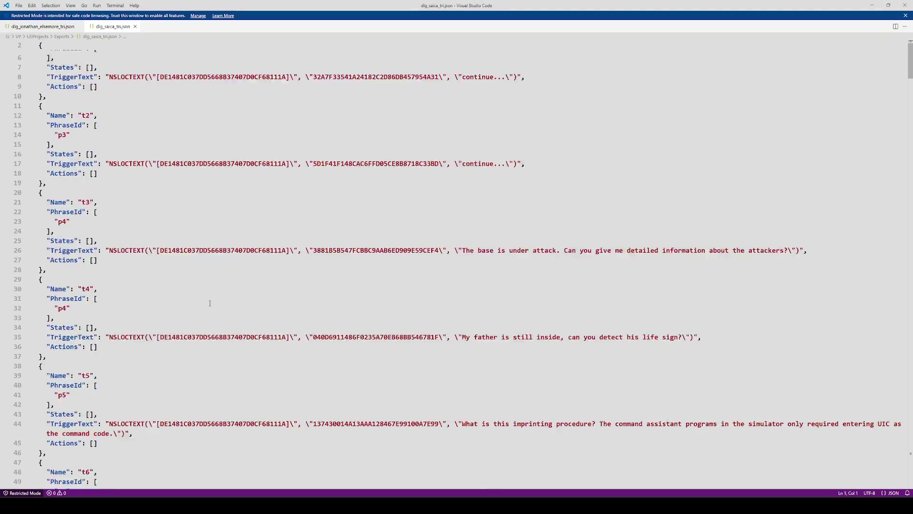
Scroll dlg_saica_tri.json to t8's UnloadAssets action for cmd_assistant.
scroll(218, 280, down, 12)
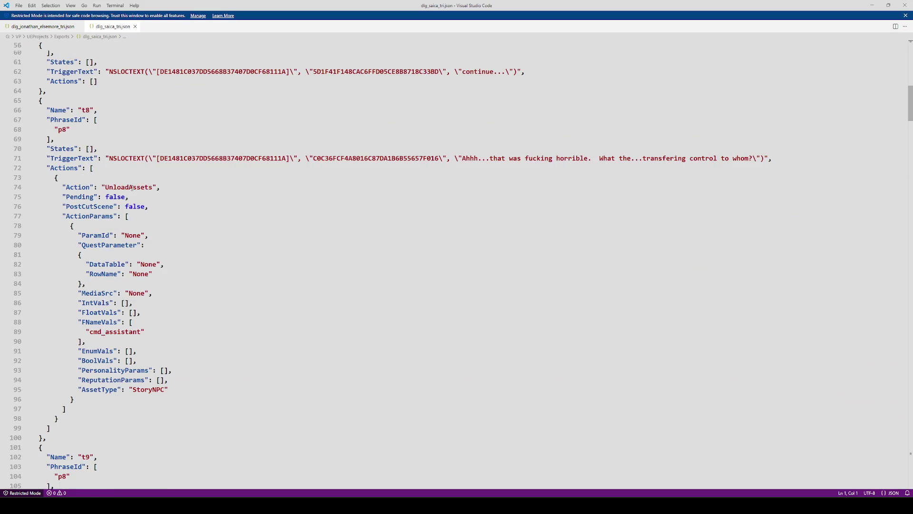
scroll(198, 348, down, 3)
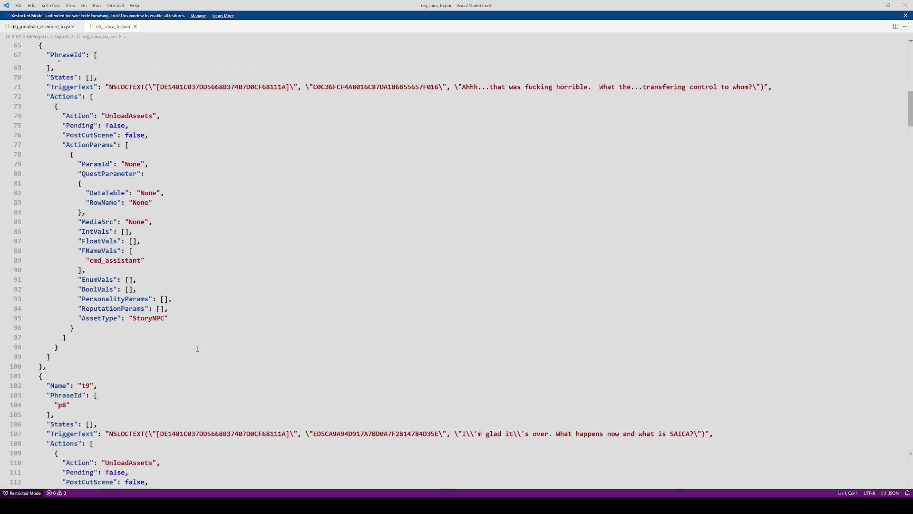
scroll(197, 346, up, 1)
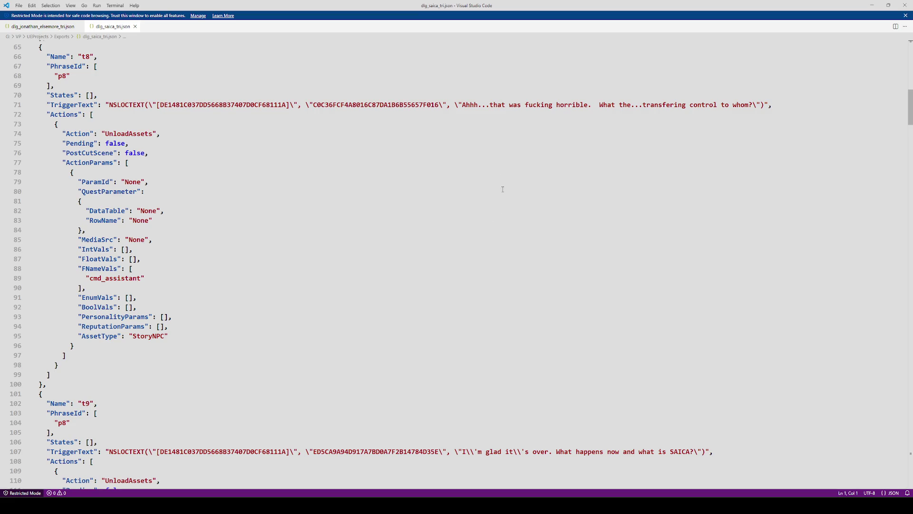
key(alt+Tab)
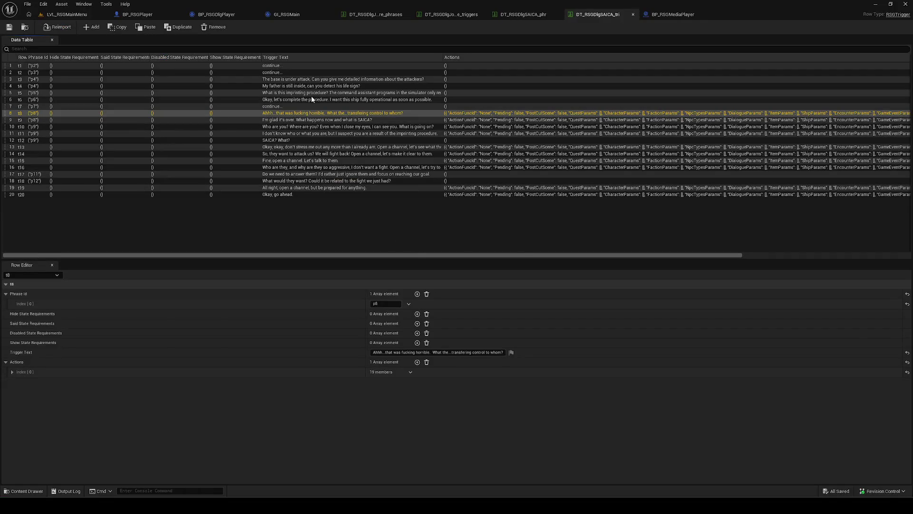
Set row t8's first action function to Unloads assets.
click(13, 372)
scroll(295, 357, down, 3)
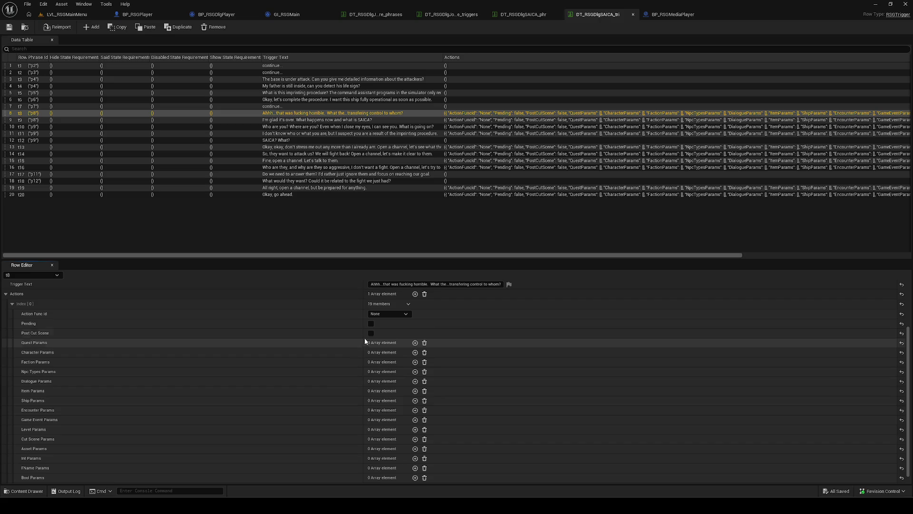
click(395, 314)
click(405, 440)
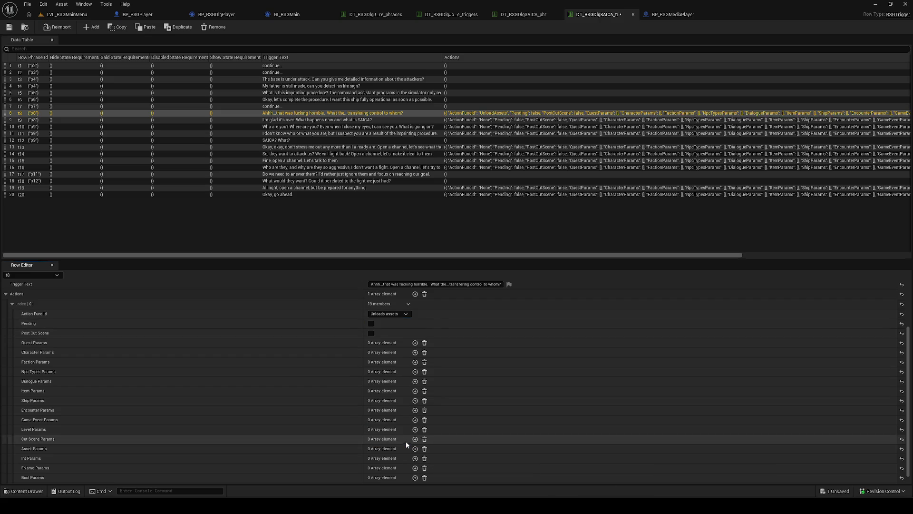
scroll(127, 344, down, 1)
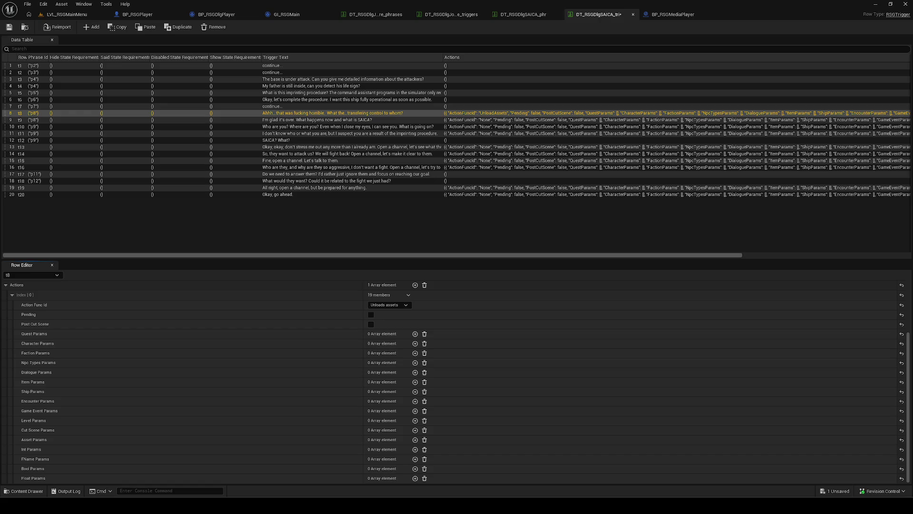
Switch to Visual Studio and scroll up through DialogueSystem.cpp.
key(alt+Tab)
scroll(868, 122, up, 2)
scroll(868, 123, up, 1)
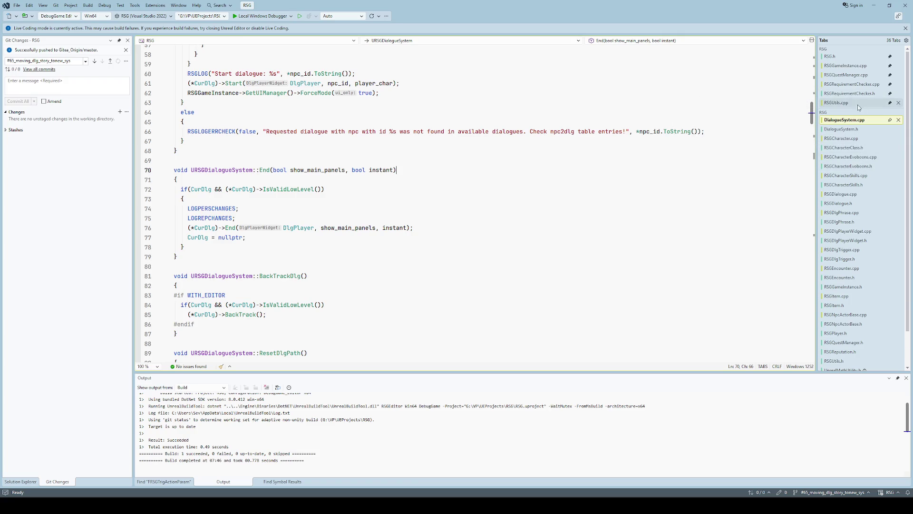
Open RSGActionPerformer.h from Solution Explorer and switch to RSGActionPerformer.cpp.
scroll(854, 192, down, 2)
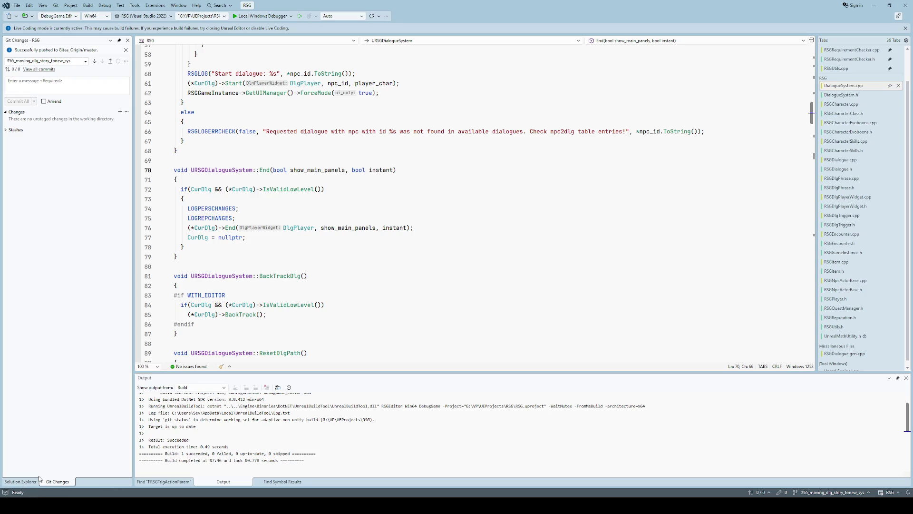
click(20, 481)
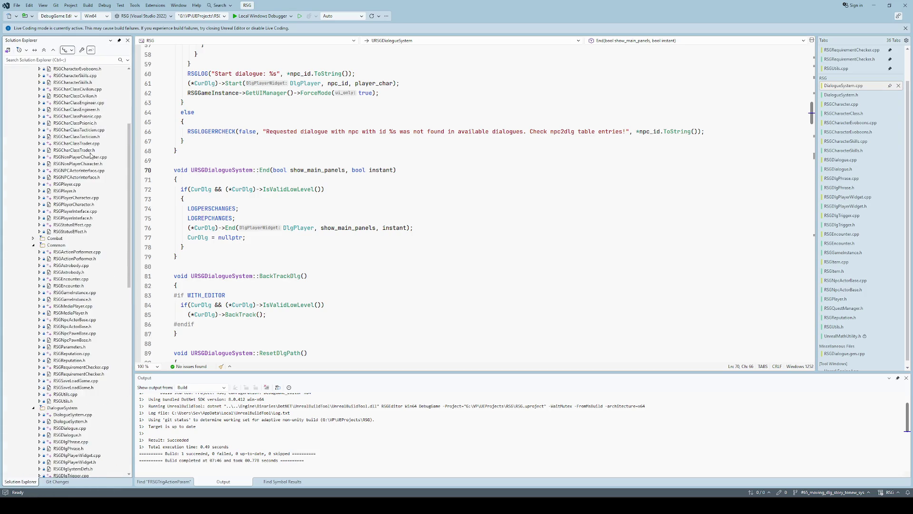
scroll(95, 200, up, 3)
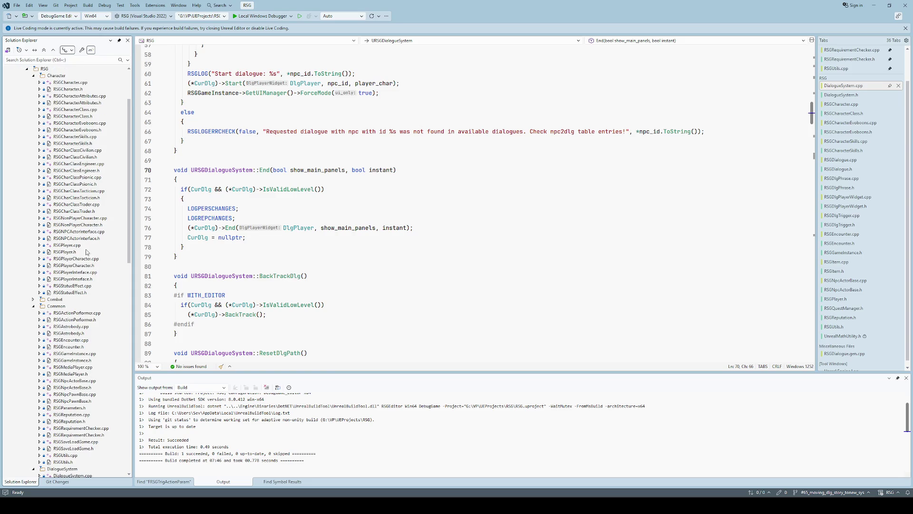
scroll(87, 252, down, 3)
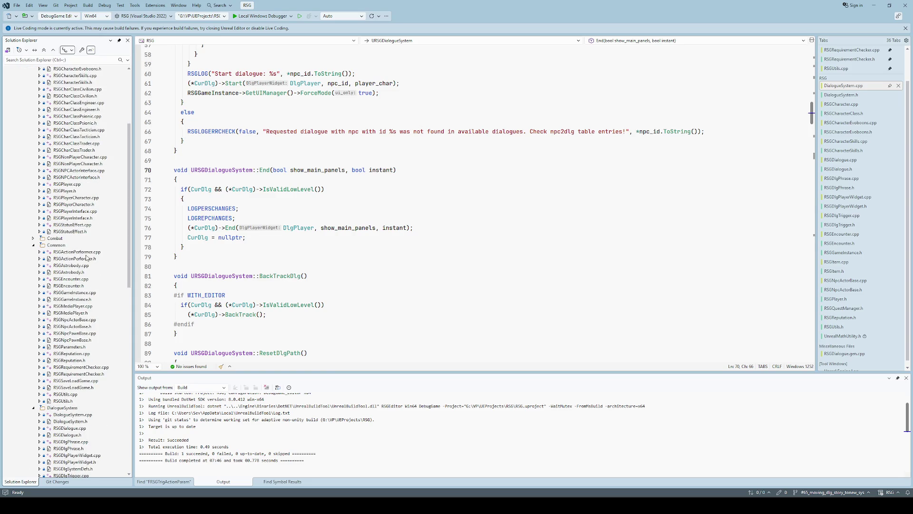
double_click(85, 258)
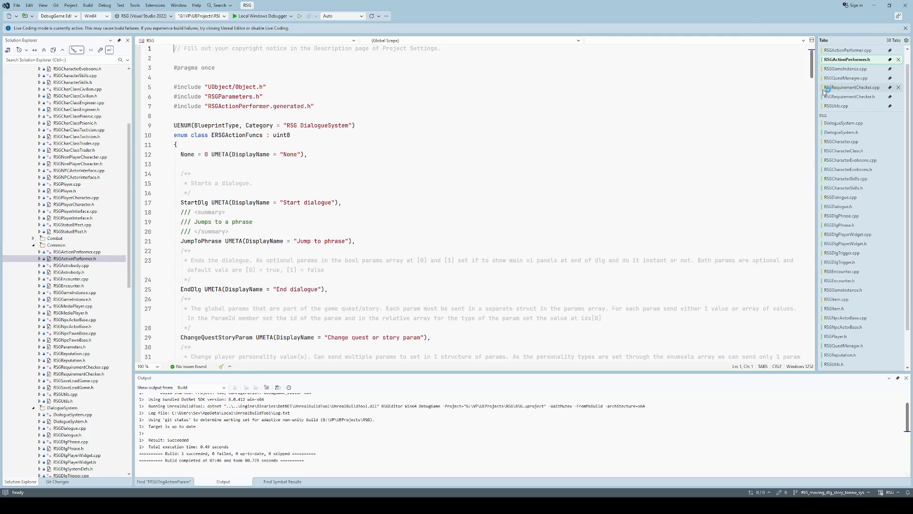
key(ctrl+k)
key(ctrl+o)
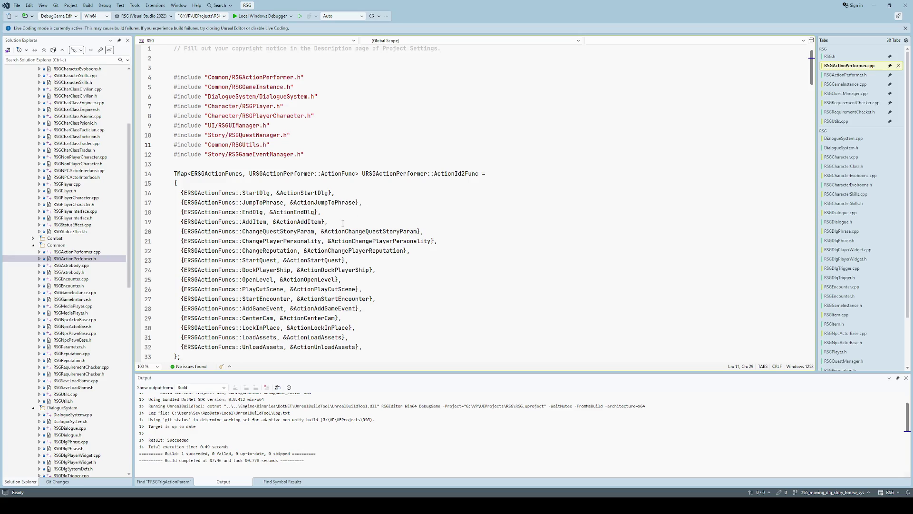
Jump to the ActionUnloadAssets definition and inspect its AllOfType condition.
scroll(337, 259, down, 2)
double_click(333, 291)
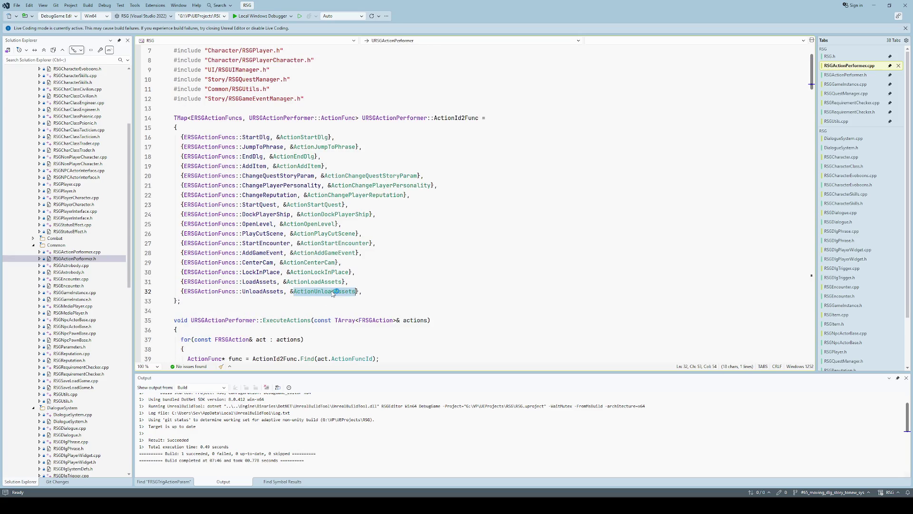
key(ctrl+f)
key(Return)
click(335, 251)
mouse_move(264, 290)
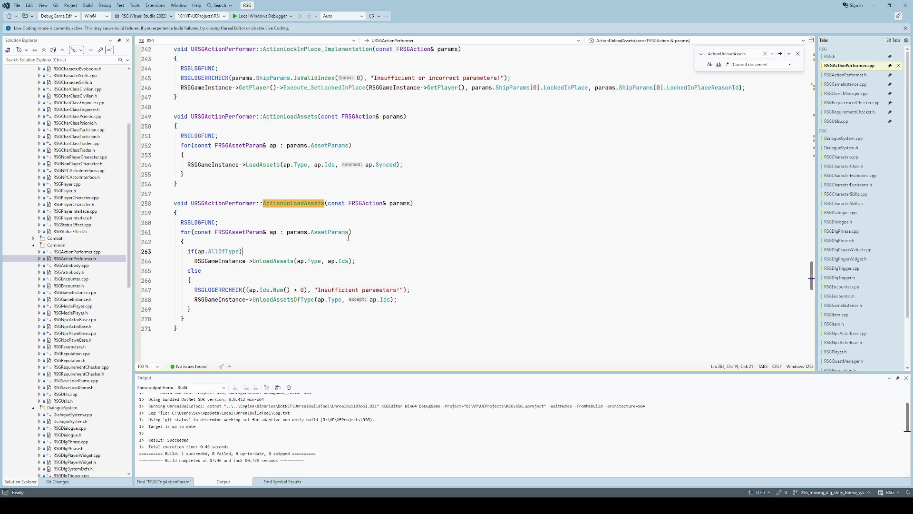
Add an Asset Params element with Type Story NPC to row t8's Unload assets action.
mouse_move(200, 506)
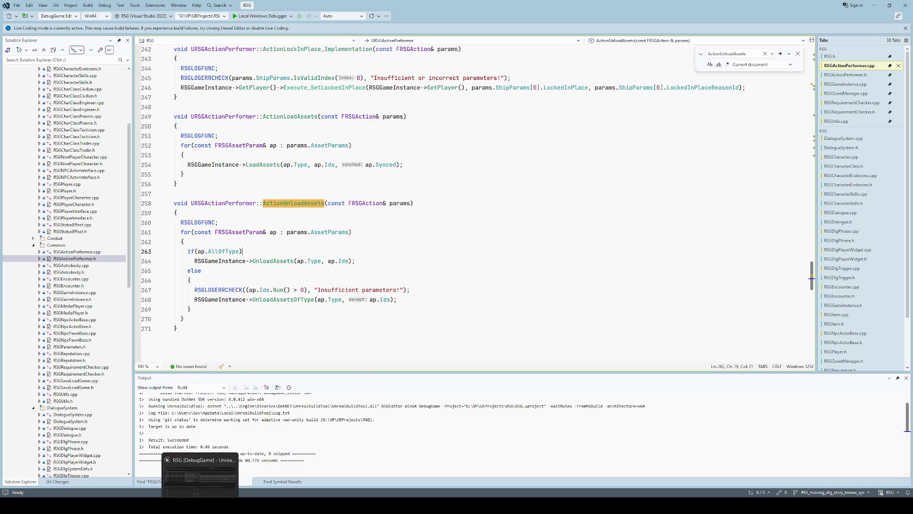
click(200, 474)
scroll(64, 339, up, 1)
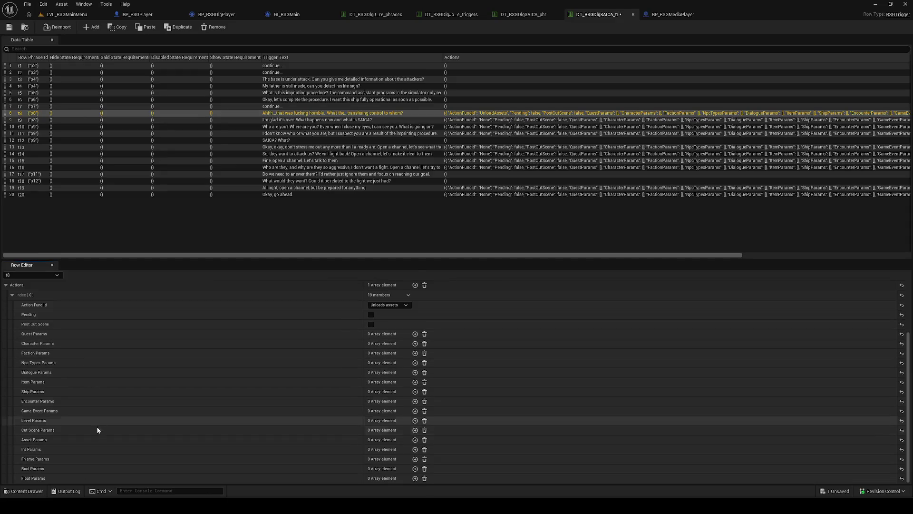
click(416, 441)
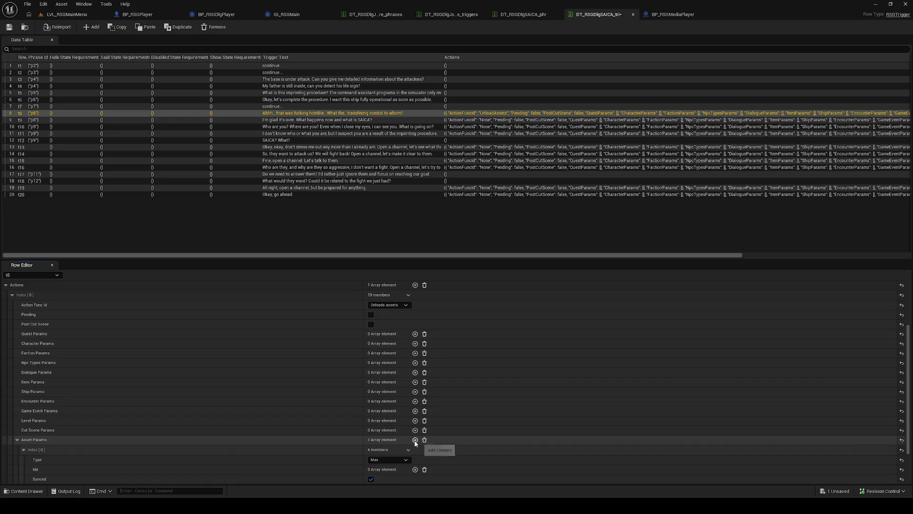
scroll(157, 438, down, 3)
click(384, 413)
click(384, 449)
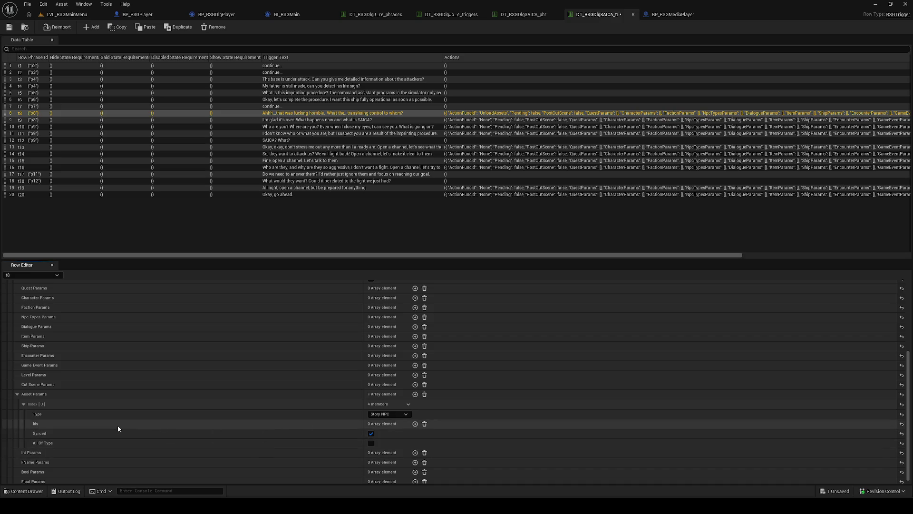
key(alt+Tab)
key(alt+Tab)
mouse_move(184, 506)
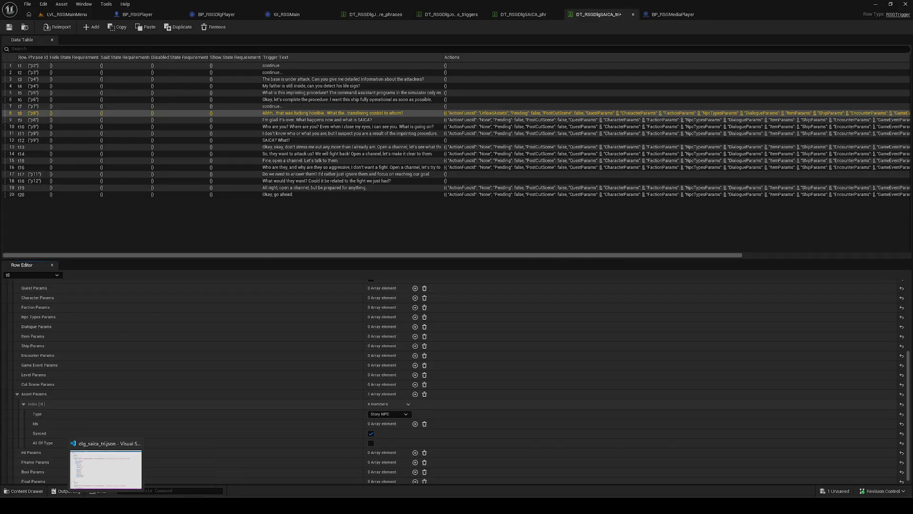
click(105, 505)
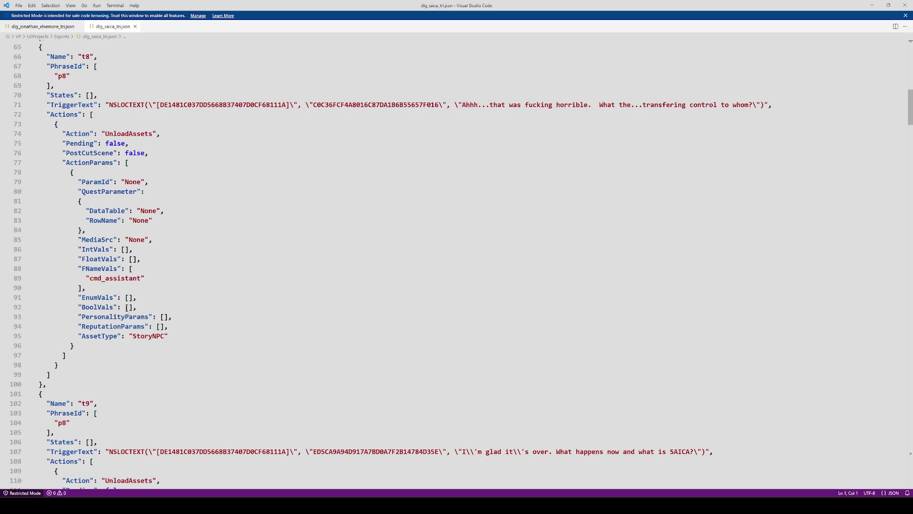
double_click(120, 279)
key(ctrl+c)
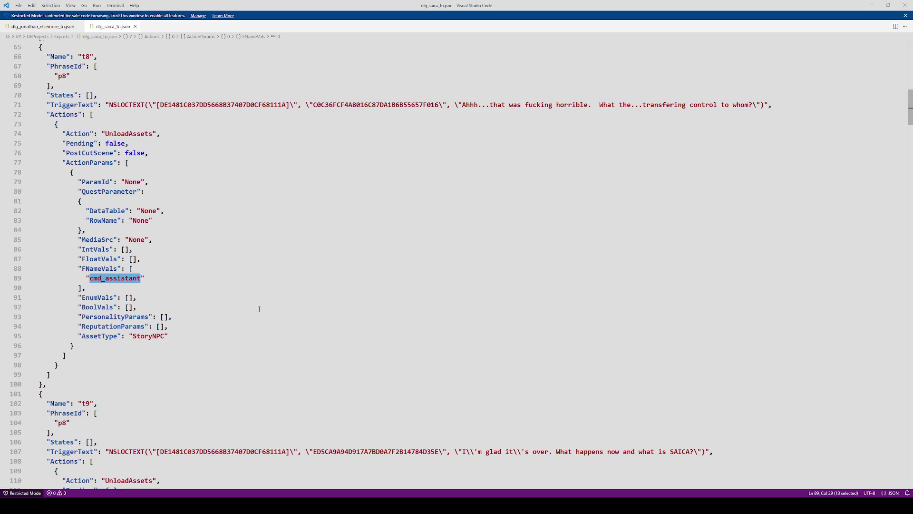
key(alt+Tab)
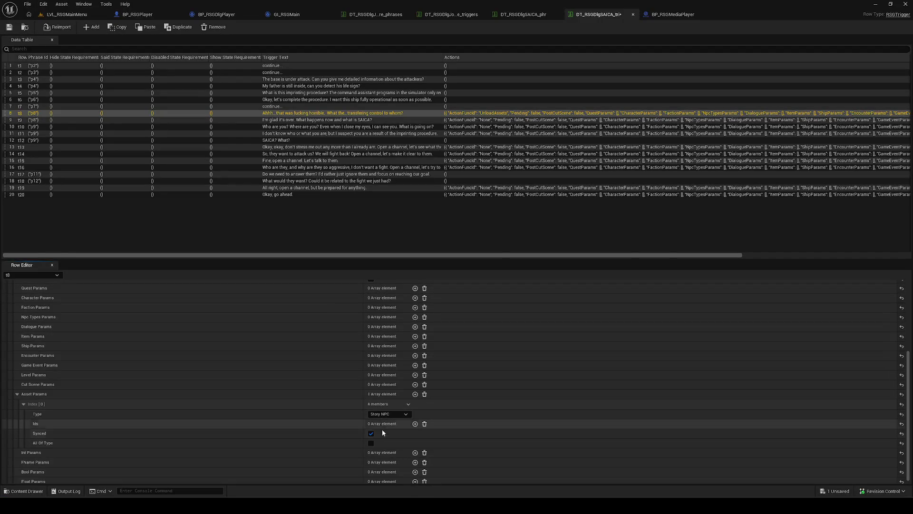
Add cmd_assistant as t8's asset id, save the table, and open row t9.
click(414, 423)
click(383, 432)
key(ctrl+v)
key(Return)
click(9, 26)
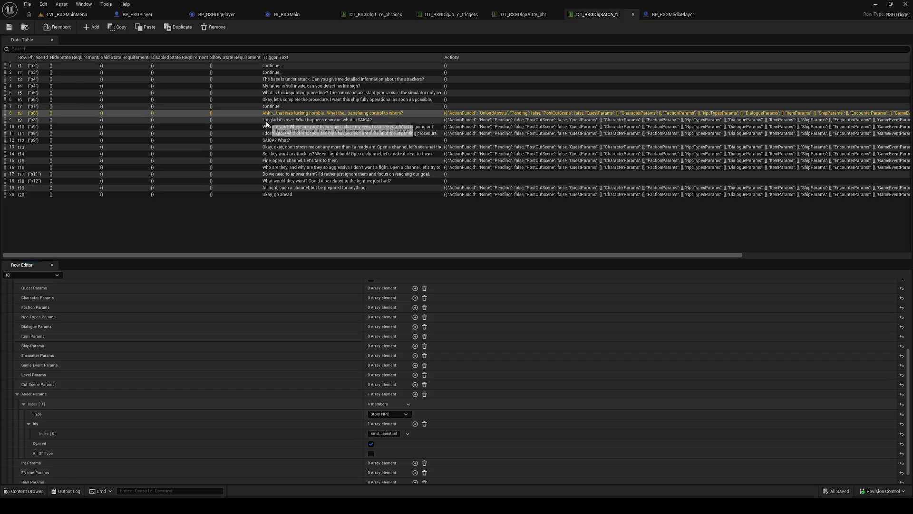
click(376, 120)
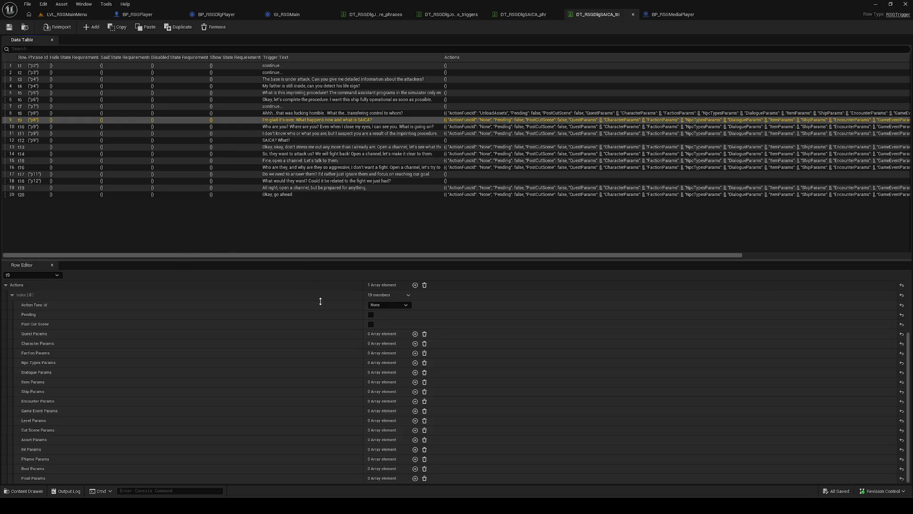
key(alt+Tab)
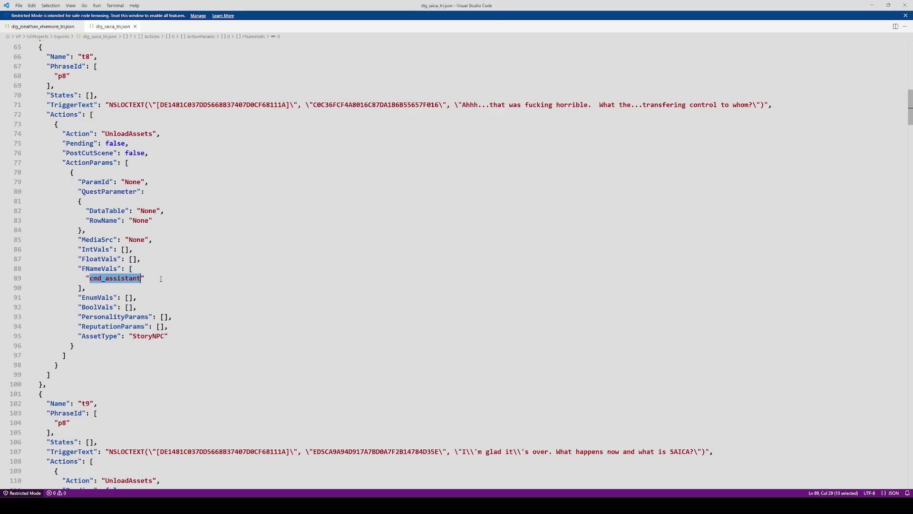
scroll(181, 257, down, 5)
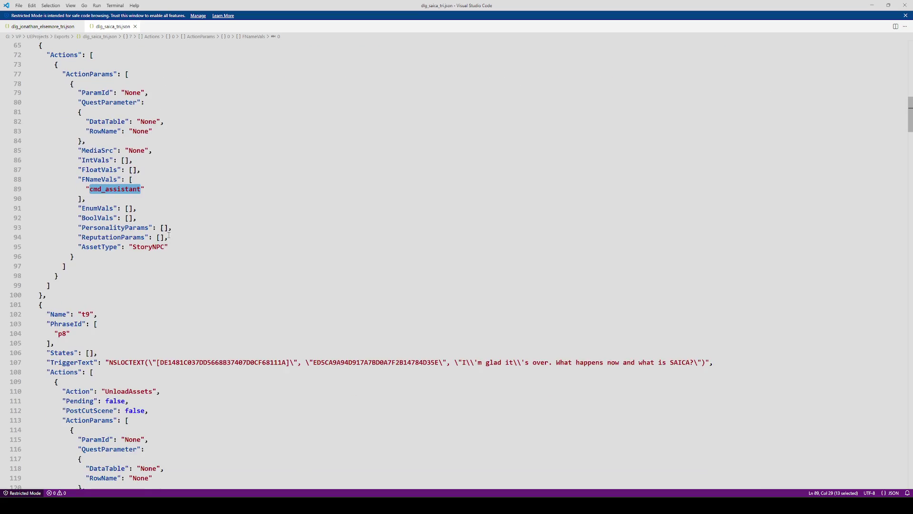
scroll(195, 236, down, 4)
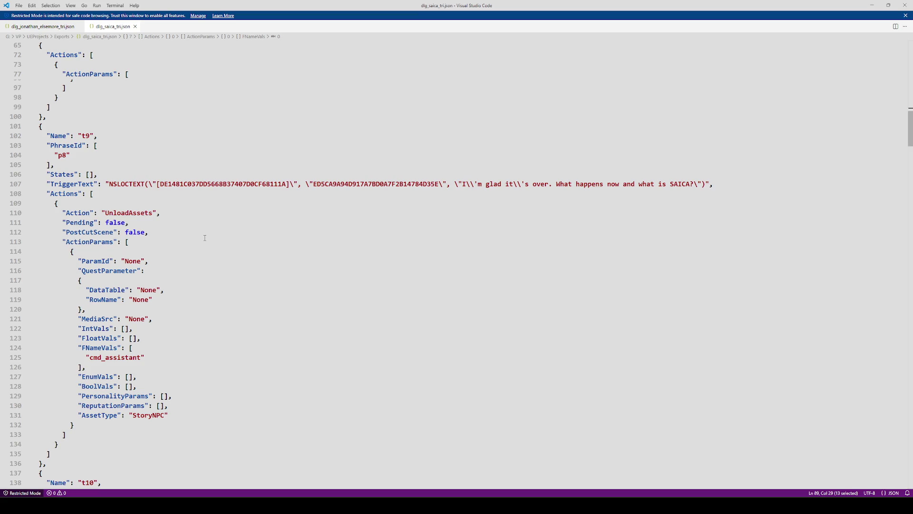
scroll(173, 245, up, 1)
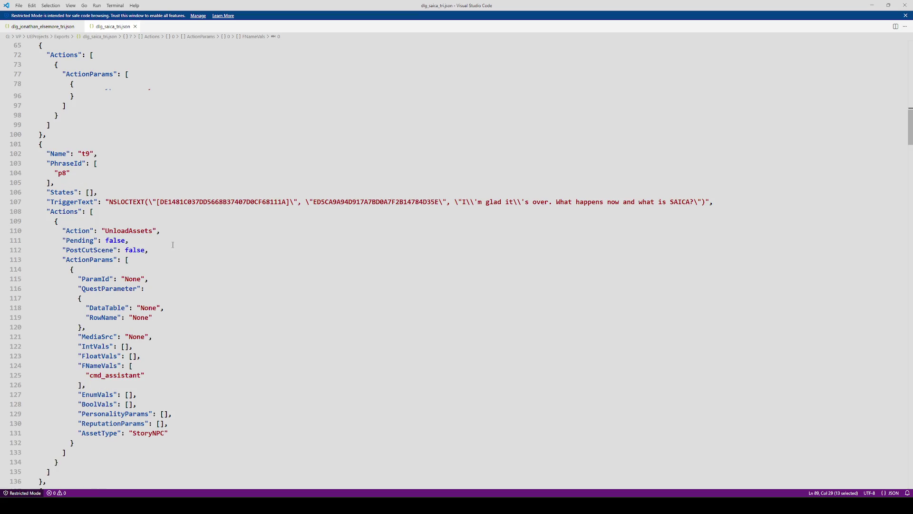
key(alt+Tab)
key(alt+Tab)
key(alt+Tab)
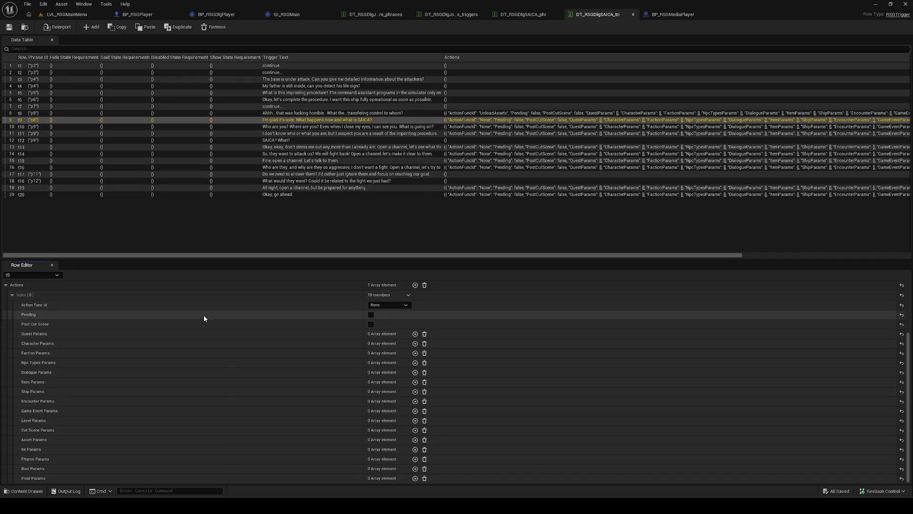
Make row t9's action Unload assets with a Story NPC asset parameter.
click(404, 304)
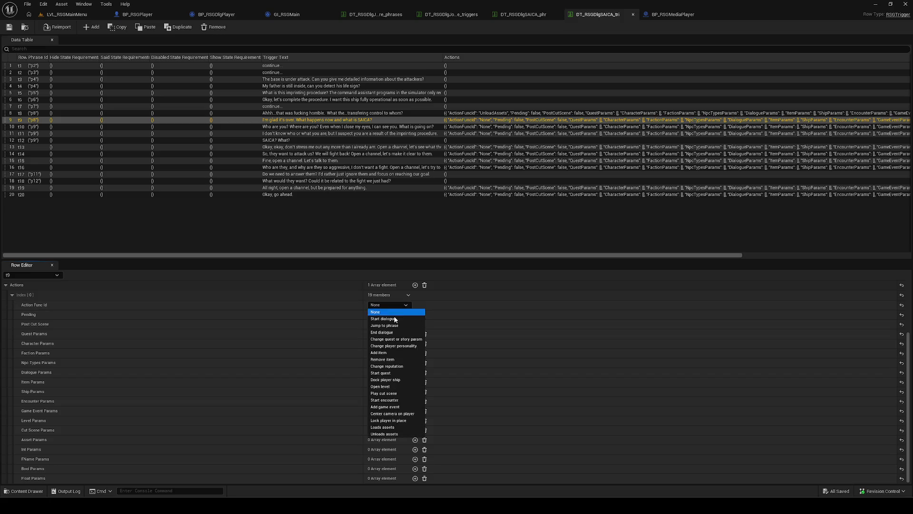
click(407, 433)
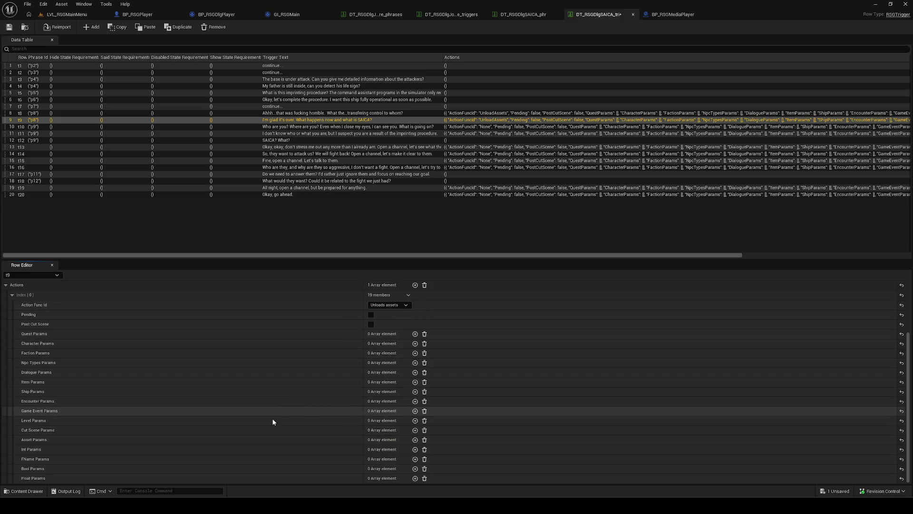
click(414, 440)
click(393, 457)
click(383, 445)
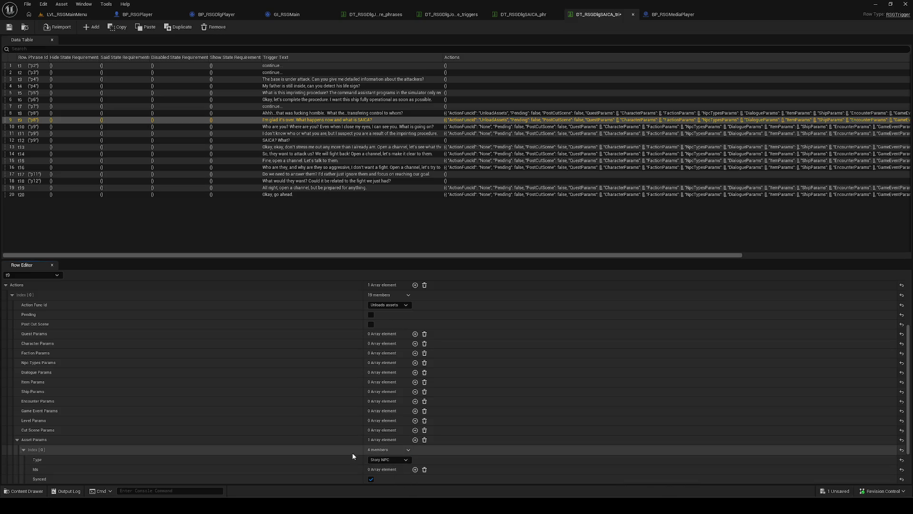
Set the asset parameter's id to cmd_assistant and save the data table.
scroll(355, 453, down, 3)
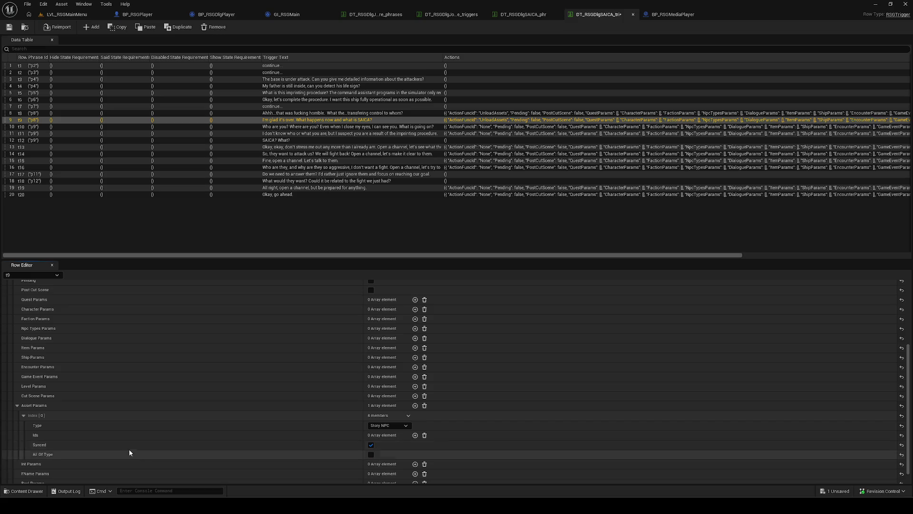
click(415, 436)
click(387, 446)
text(cmd_assistant)
key(Return)
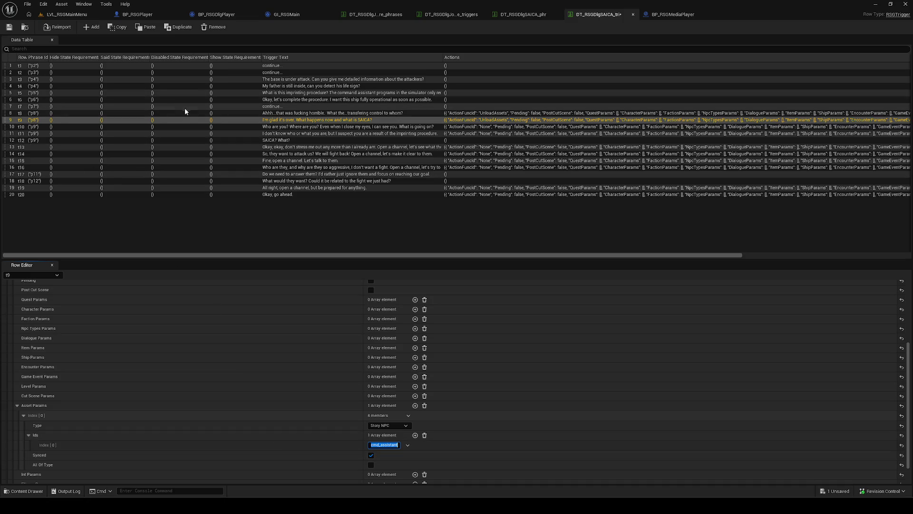
key(ctrl+s)
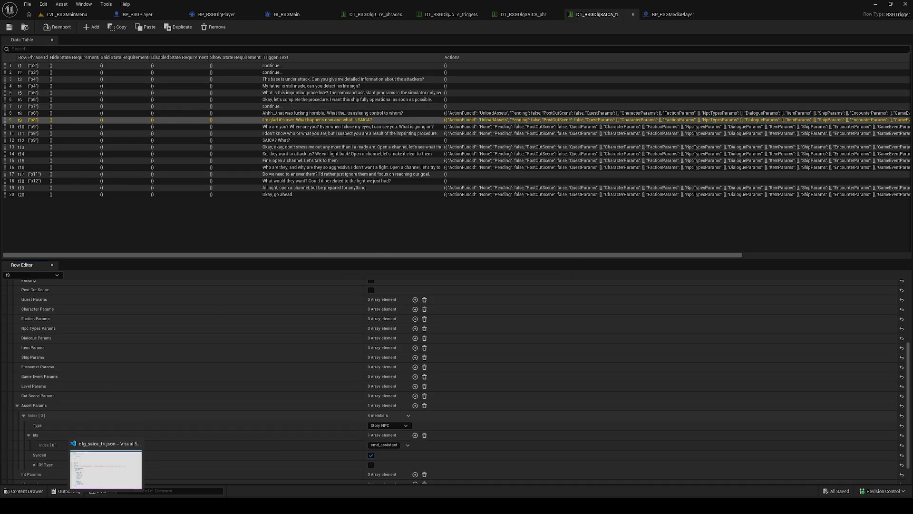
click(107, 468)
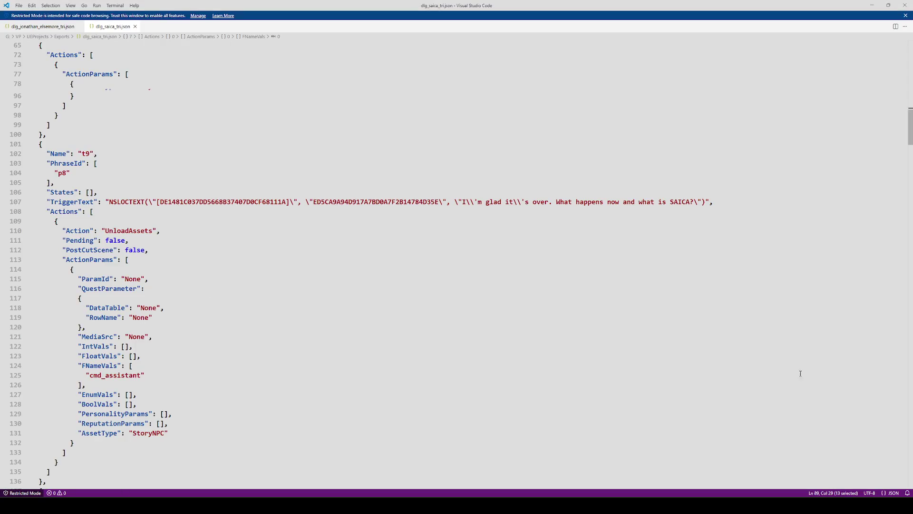
Scroll dlg_saica_tri.json to t10's ChangePlayerPersonality entry, then return to Unreal.
scroll(172, 274, down, 5)
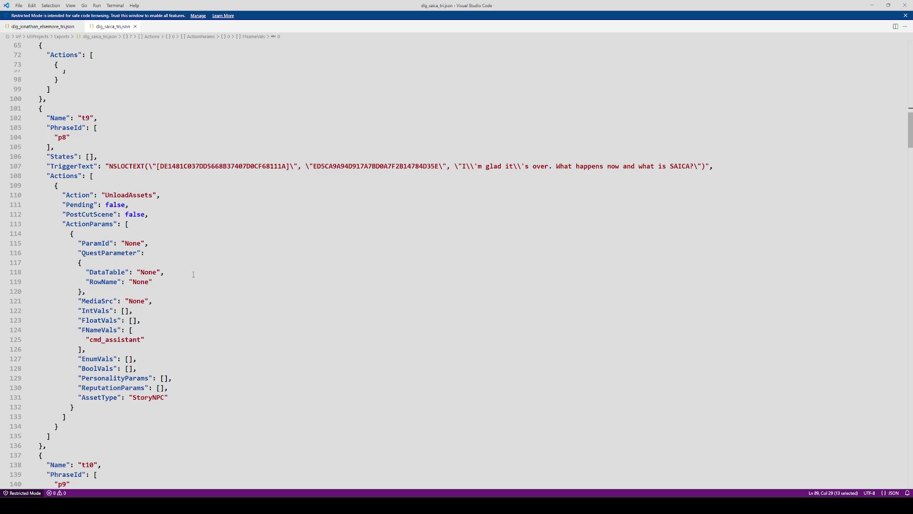
scroll(214, 285, down, 7)
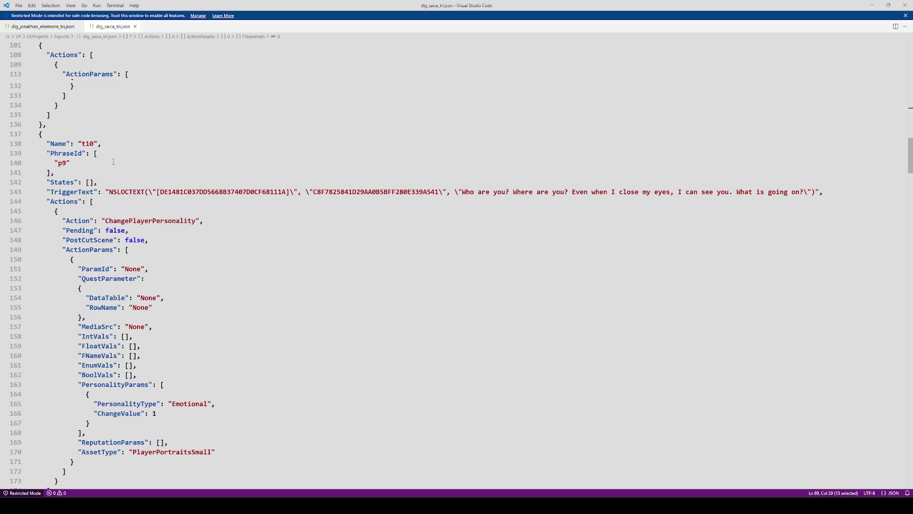
click(193, 251)
key(alt+Tab)
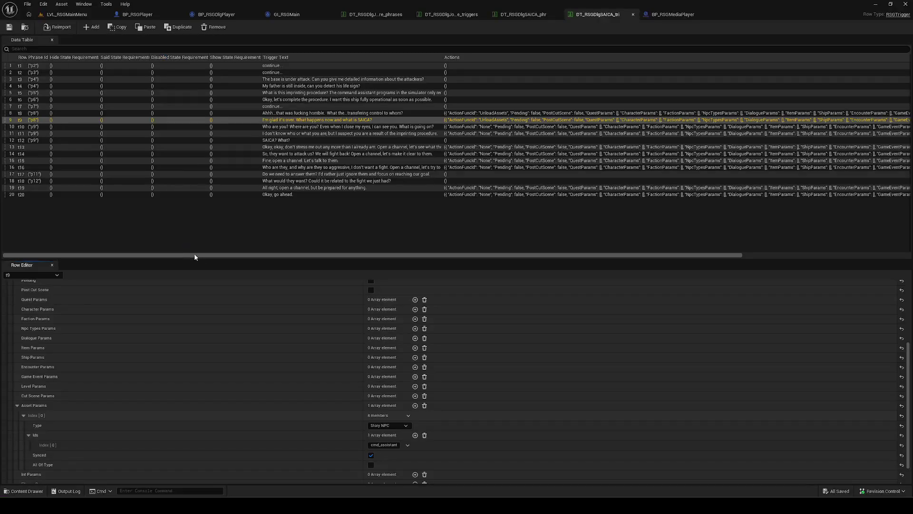
Set row t10's action to Change player personality with Emotional personality, value 1.
click(42, 125)
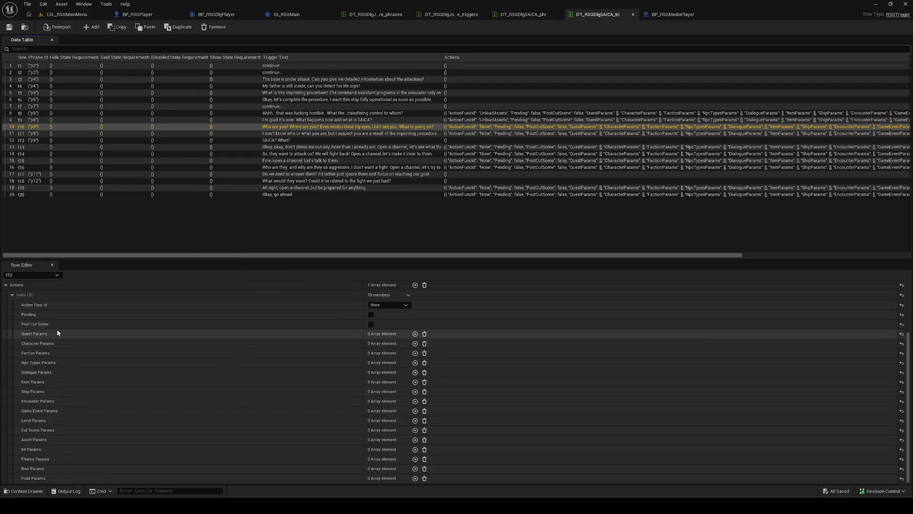
click(396, 305)
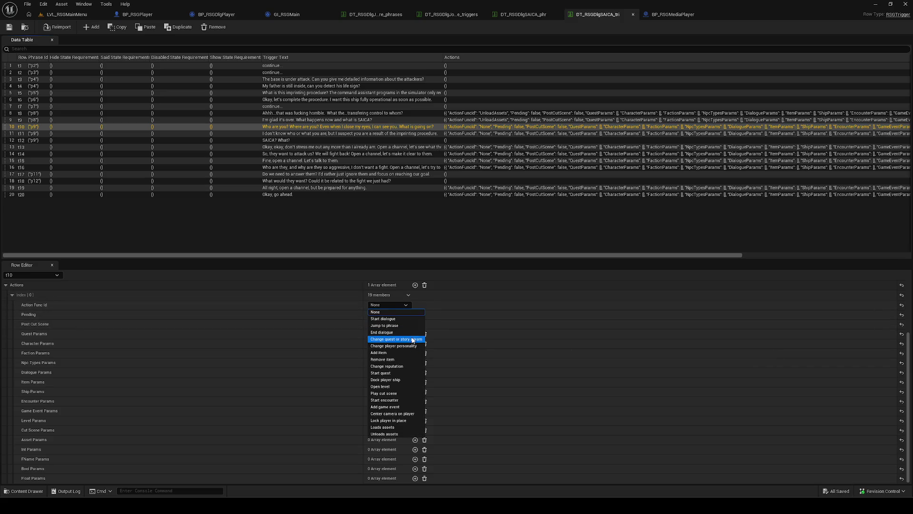
click(414, 345)
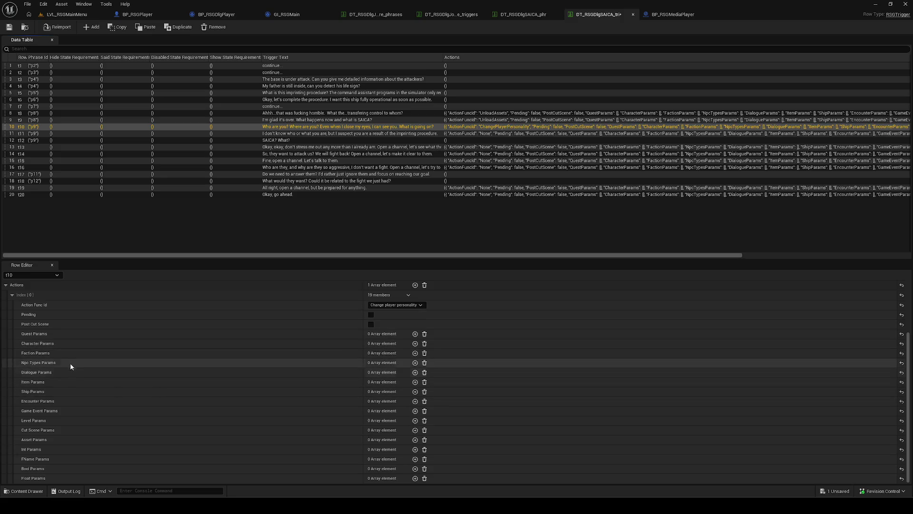
click(415, 343)
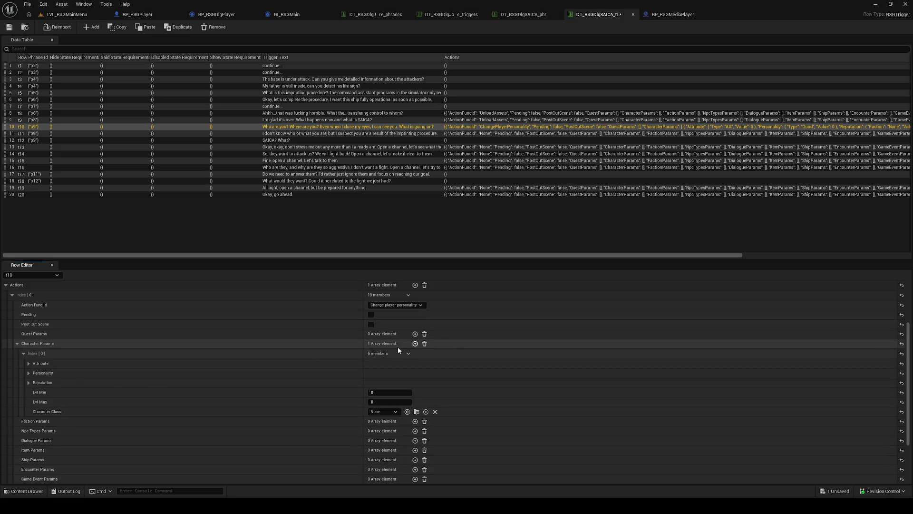
click(64, 374)
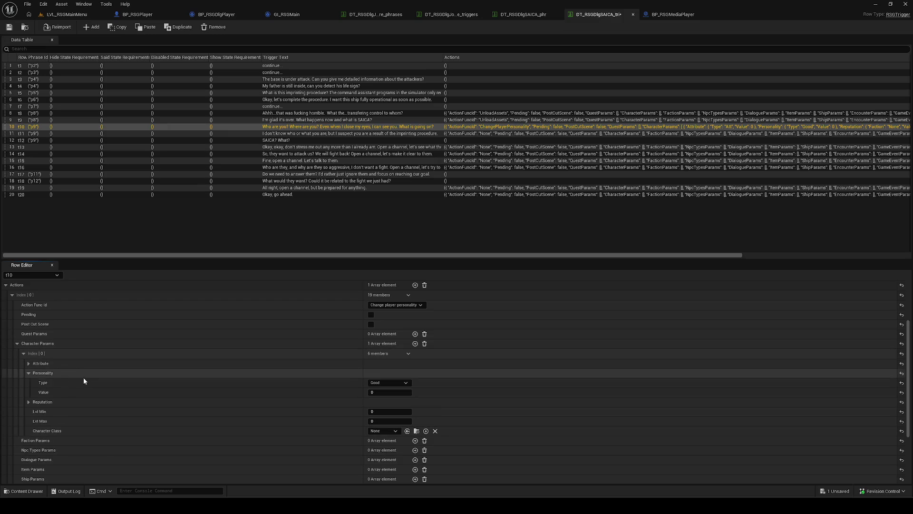
click(396, 383)
click(379, 396)
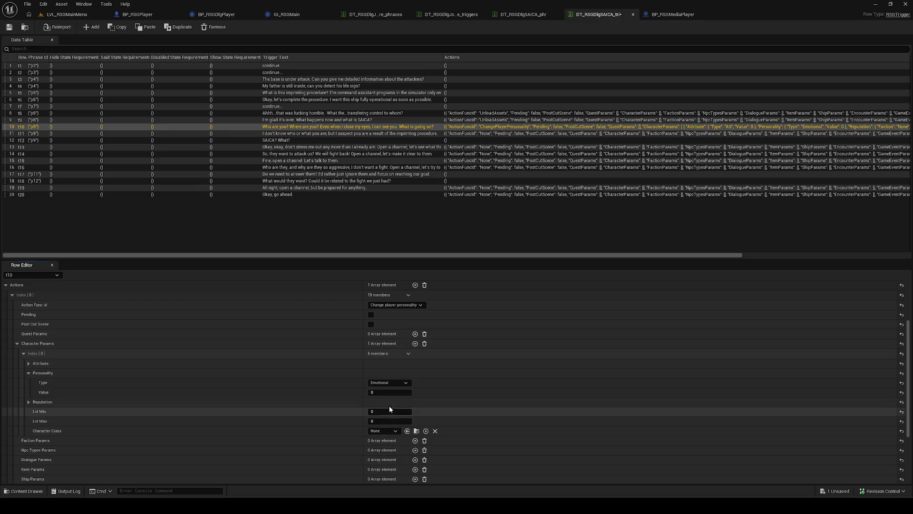
drag(389, 393, 401, 398)
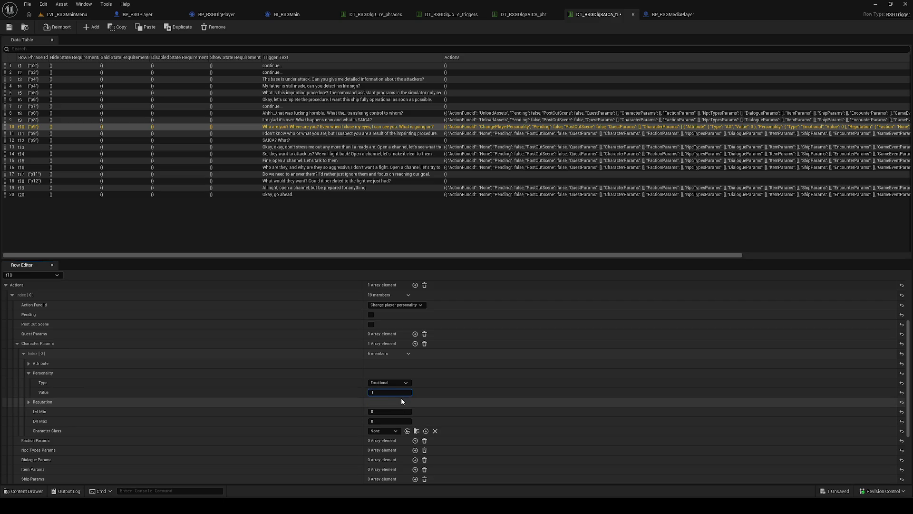
Verify t10 against the JSON export, collapse its actions, and open row t11.
key(alt+Tab)
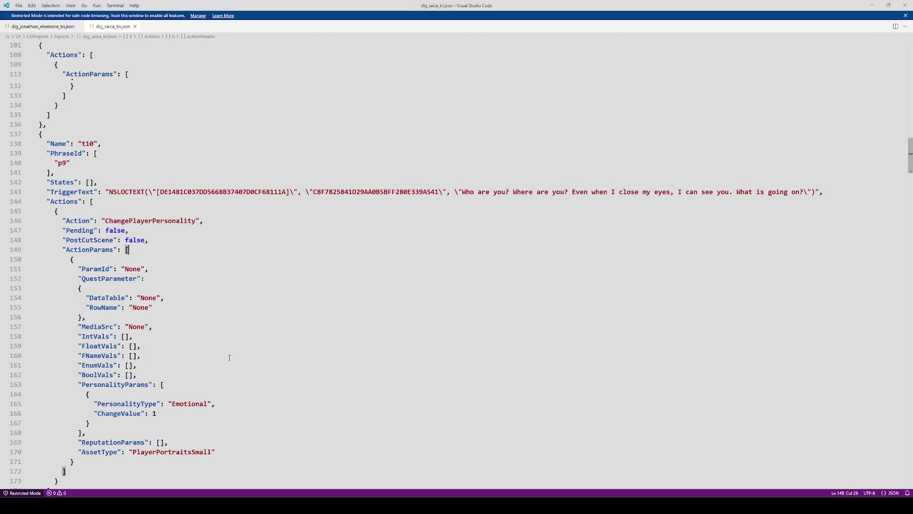
scroll(251, 384, down, 5)
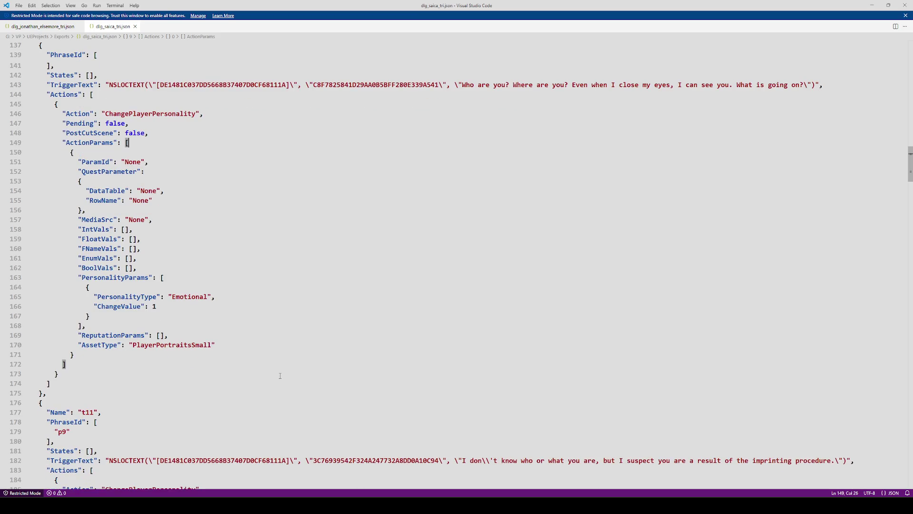
key(alt+Tab)
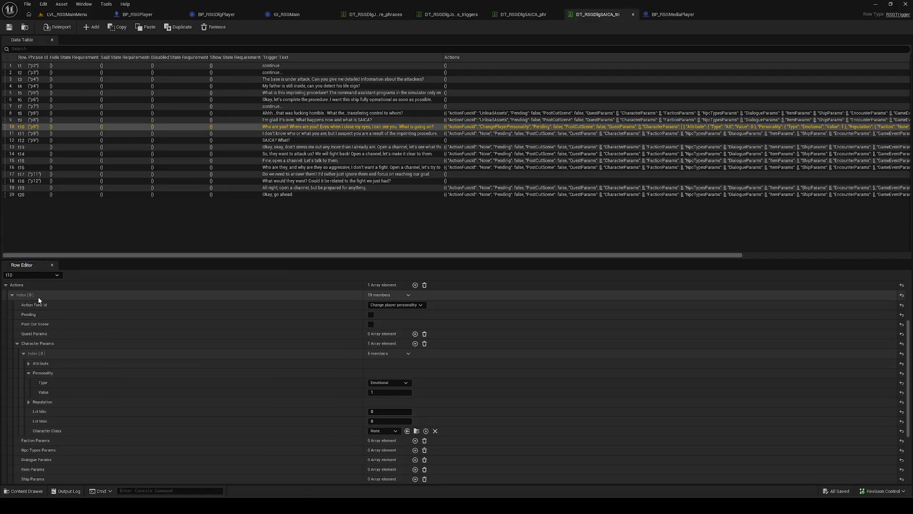
click(38, 297)
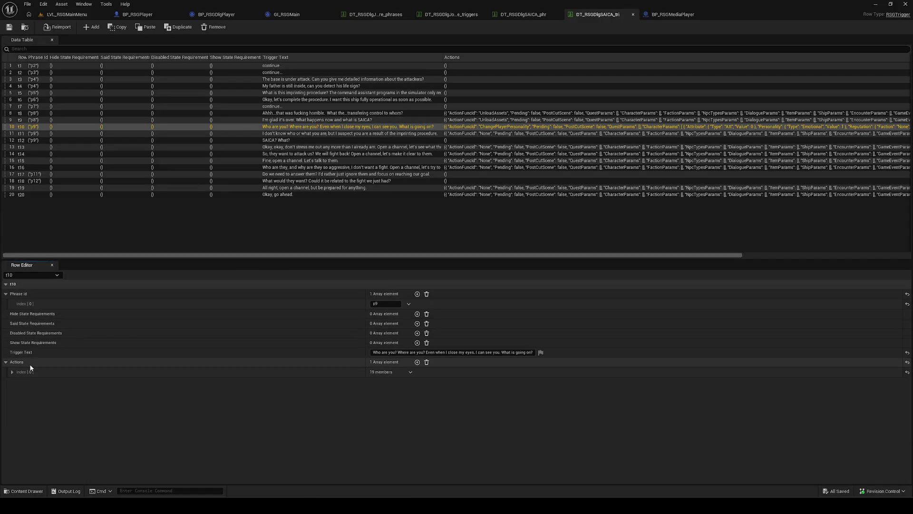
click(6, 362)
click(34, 134)
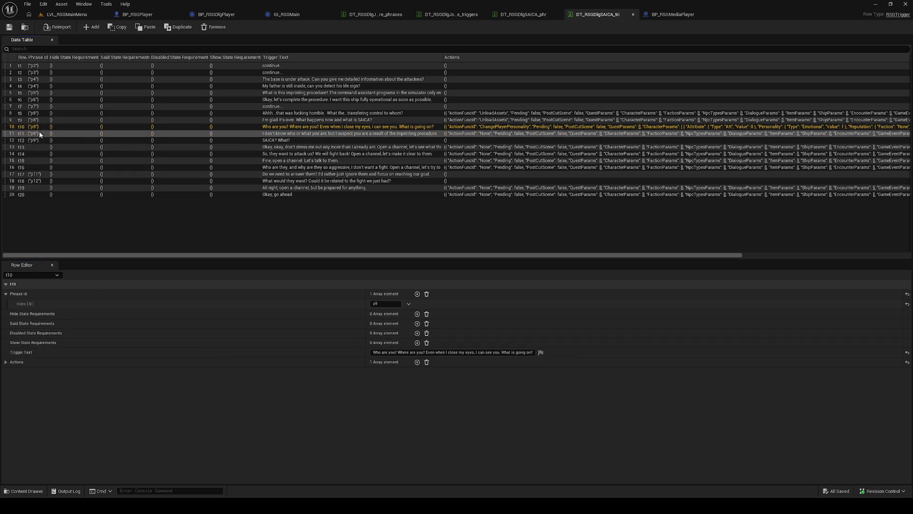
Check t11 in the JSON and set its first action to Change player personality.
click(62, 361)
click(84, 372)
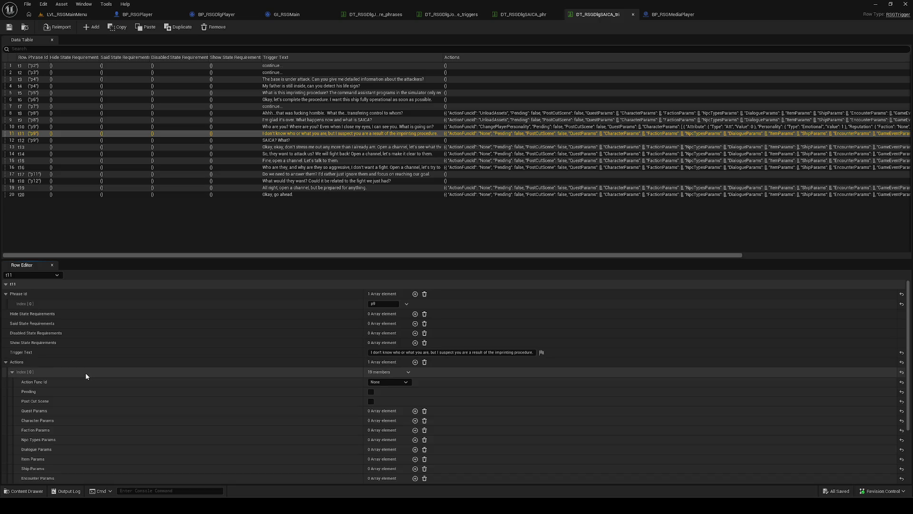
key(alt+Tab)
scroll(201, 332, down, 9)
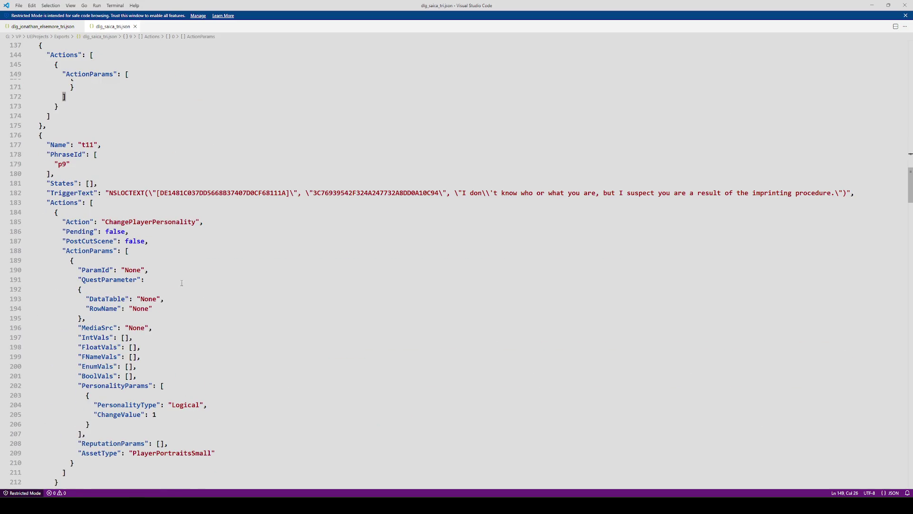
key(alt+Tab)
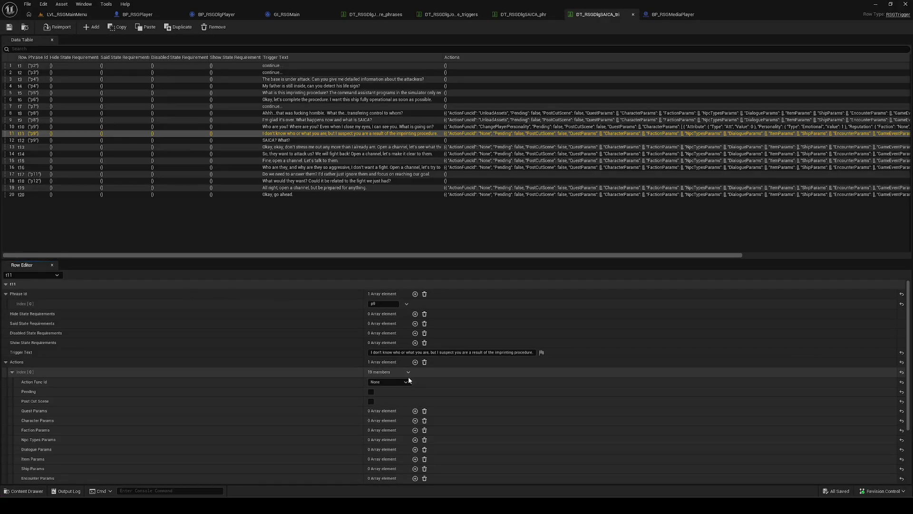
click(389, 382)
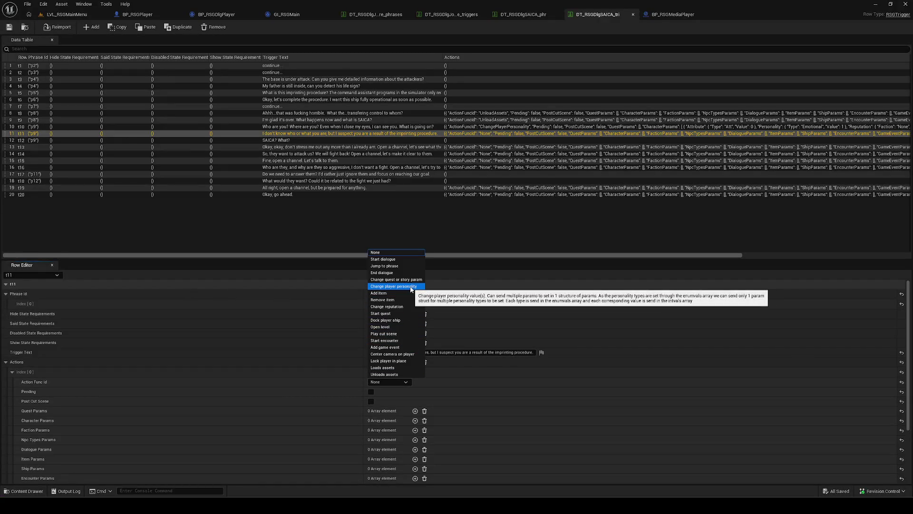
click(394, 285)
Add a character parameter with Logical personality and value 1, then save.
scroll(314, 408, down, 2)
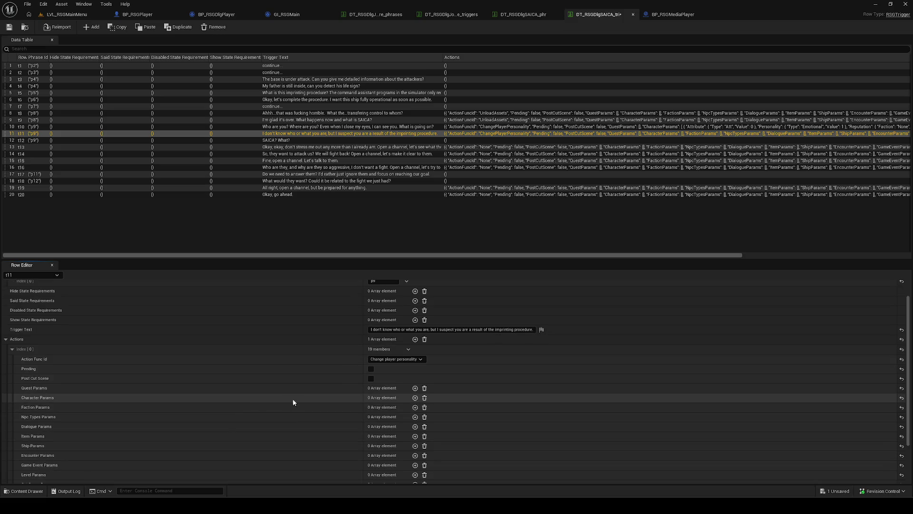
click(415, 398)
scroll(314, 410, down, 3)
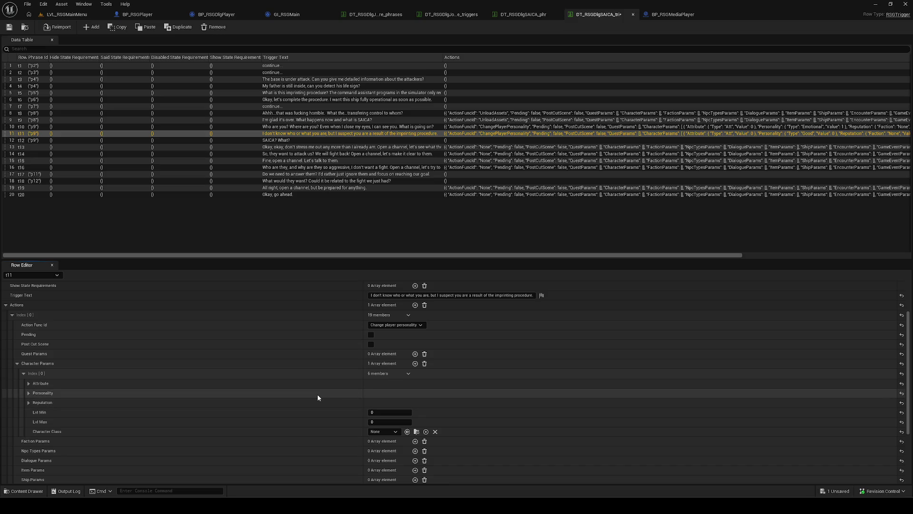
click(318, 394)
click(403, 403)
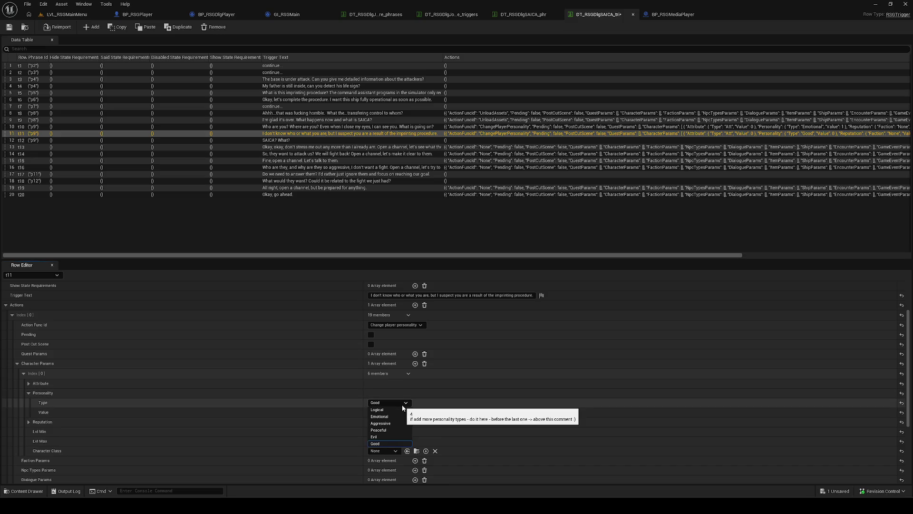
click(395, 410)
drag(385, 412, 405, 417)
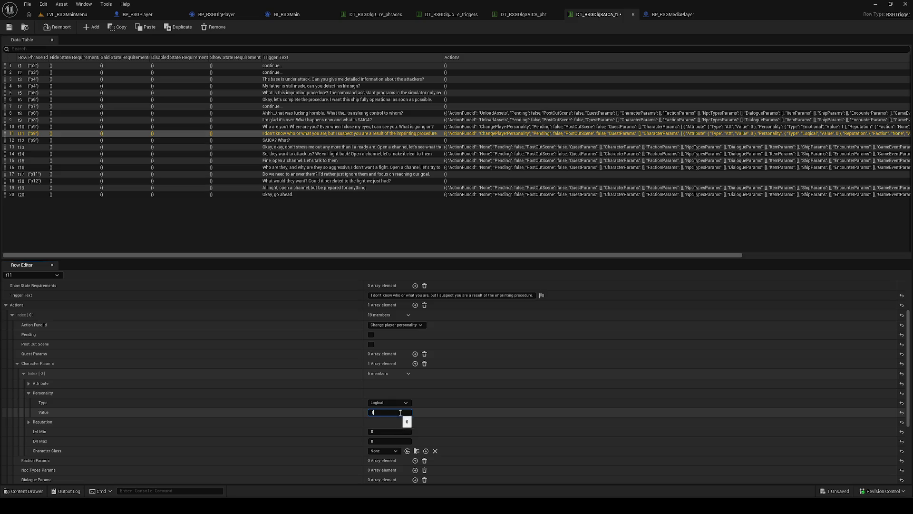
key(ctrl+s)
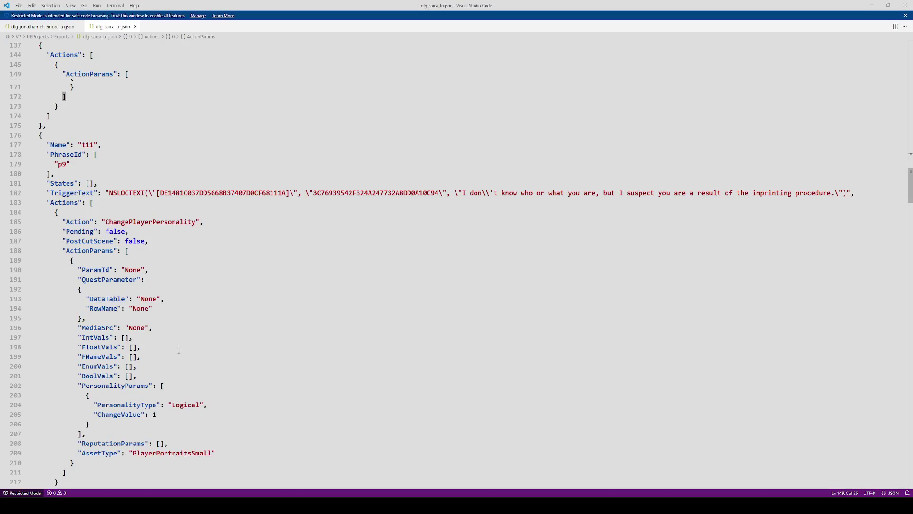
Review t13's ChangePlayerPersonality and StartDlg actions in the JSON, then open row t13.
scroll(179, 350, down, 15)
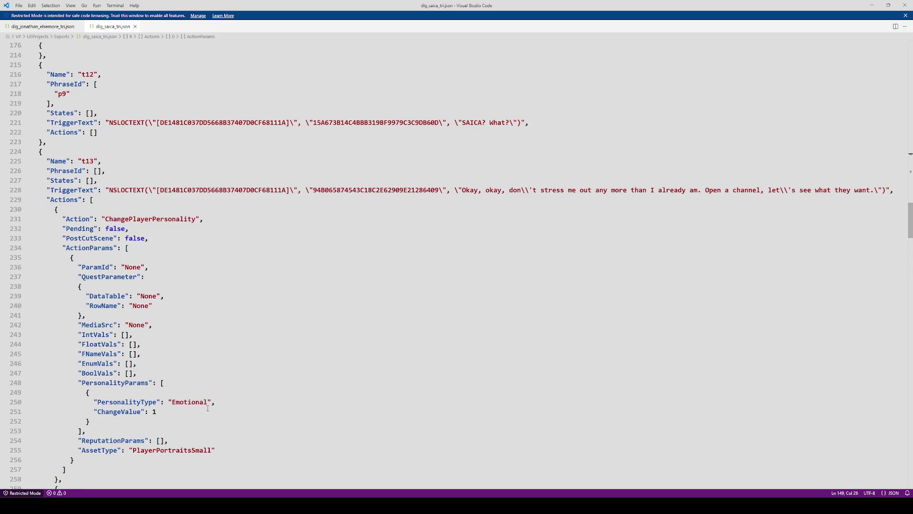
scroll(208, 408, down, 1)
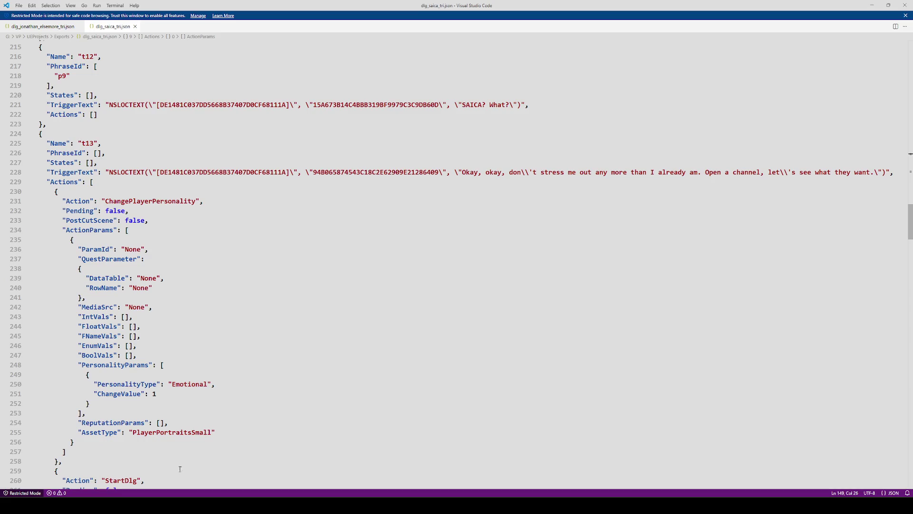
key(alt+Tab)
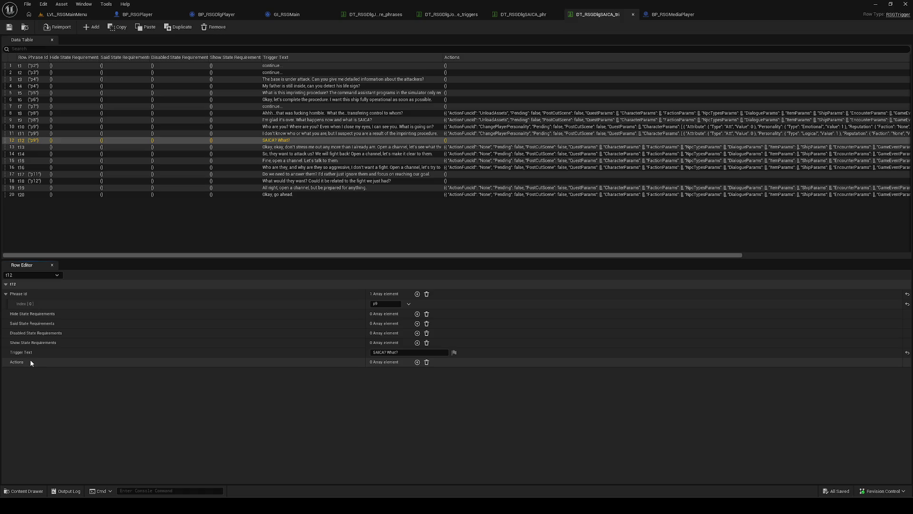
mouse_move(105, 505)
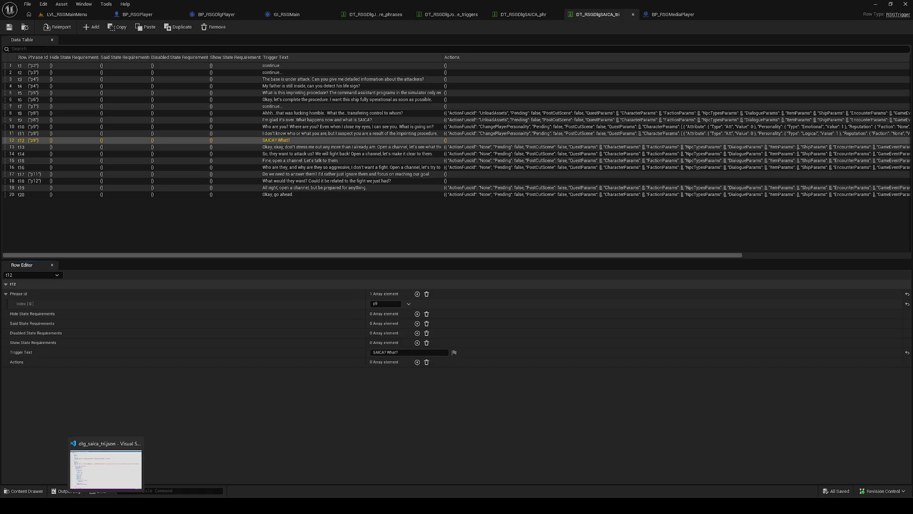
click(106, 469)
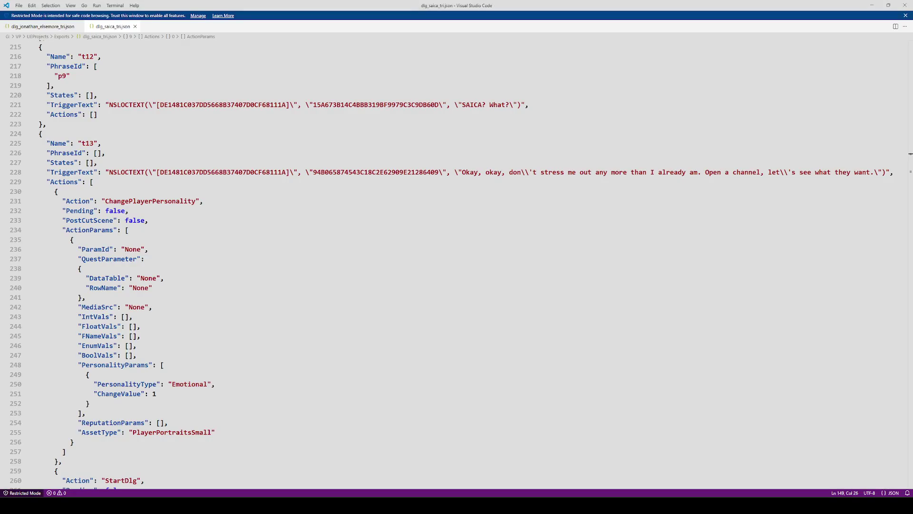
scroll(118, 146, up, 4)
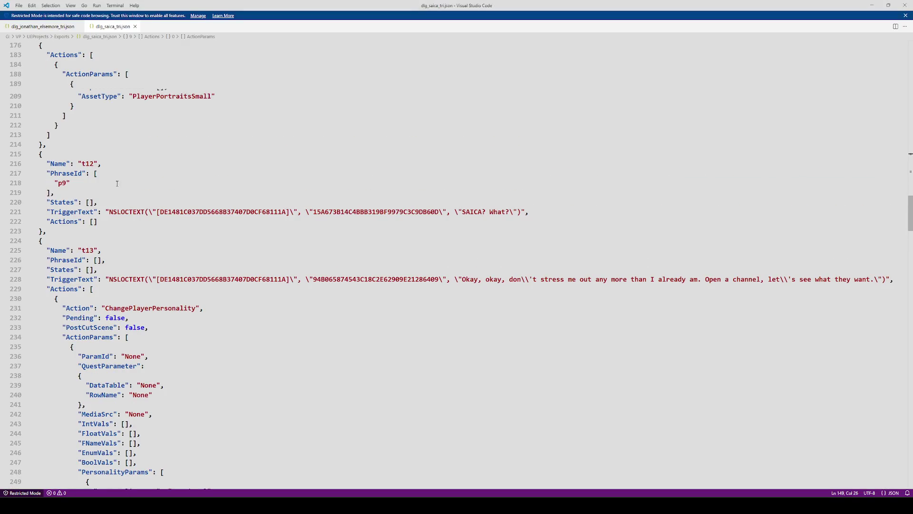
scroll(143, 247, down, 5)
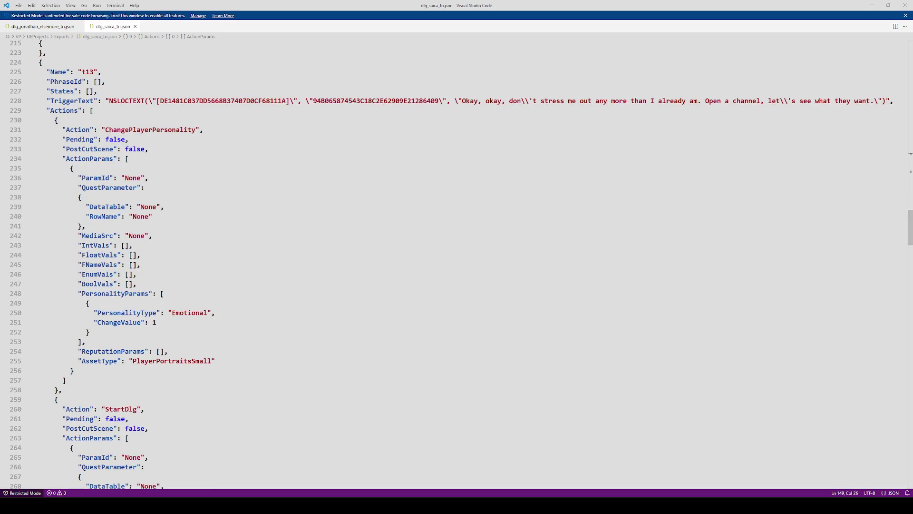
key(alt+Tab)
click(23, 148)
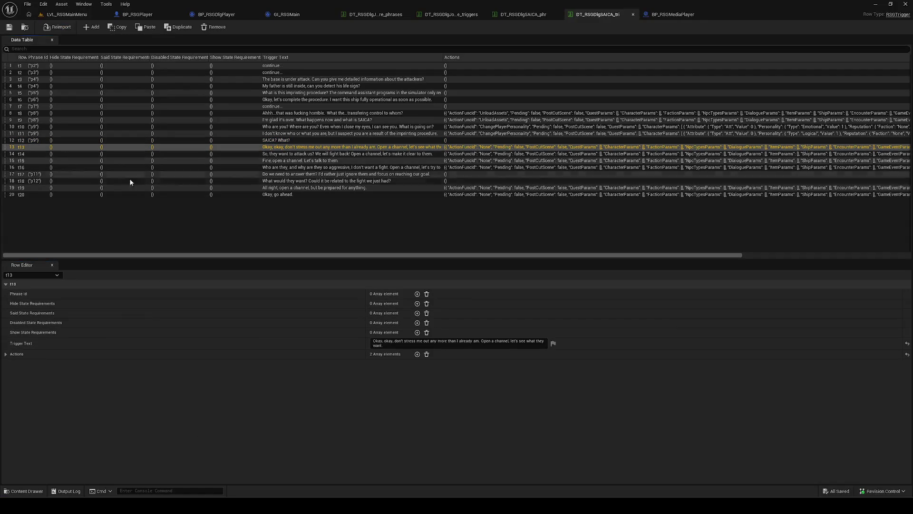
Check t13 in the JSON and set its first action to Change player personality.
click(67, 358)
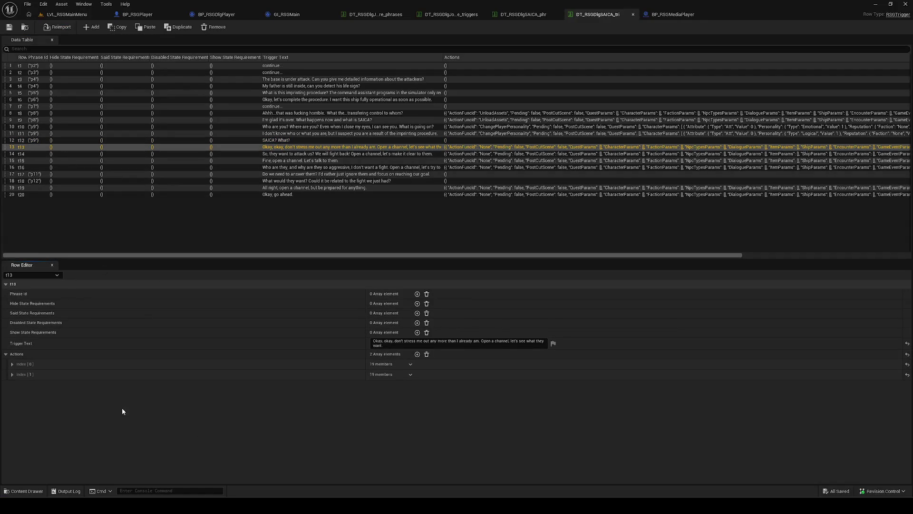
key(alt+Tab)
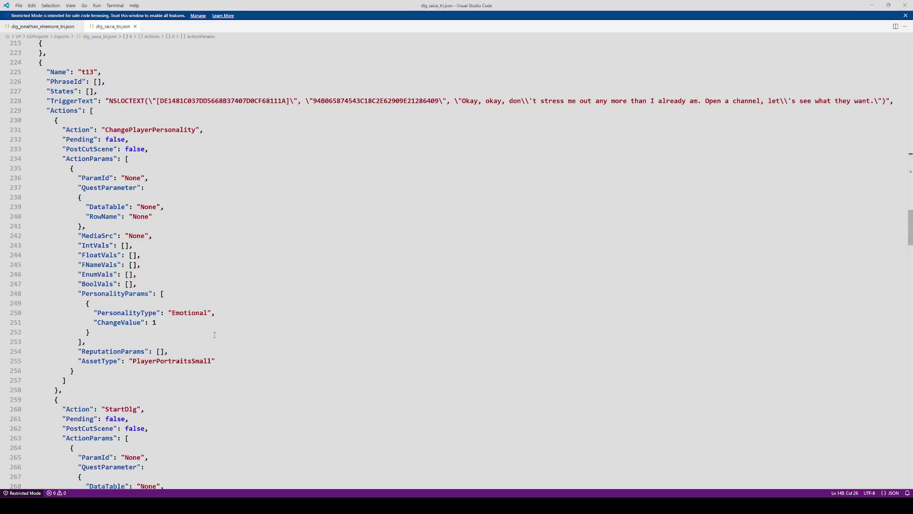
scroll(209, 352, down, 2)
scroll(209, 352, up, 2)
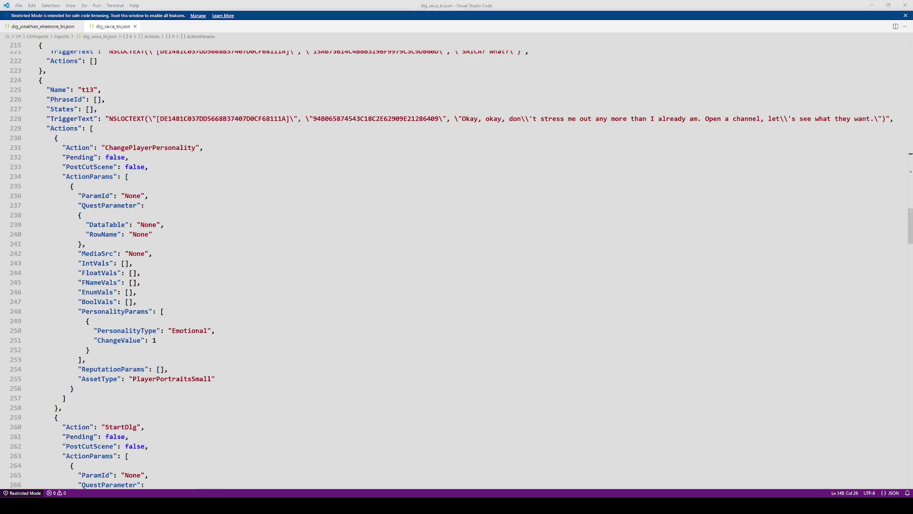
key(alt+Tab)
click(62, 364)
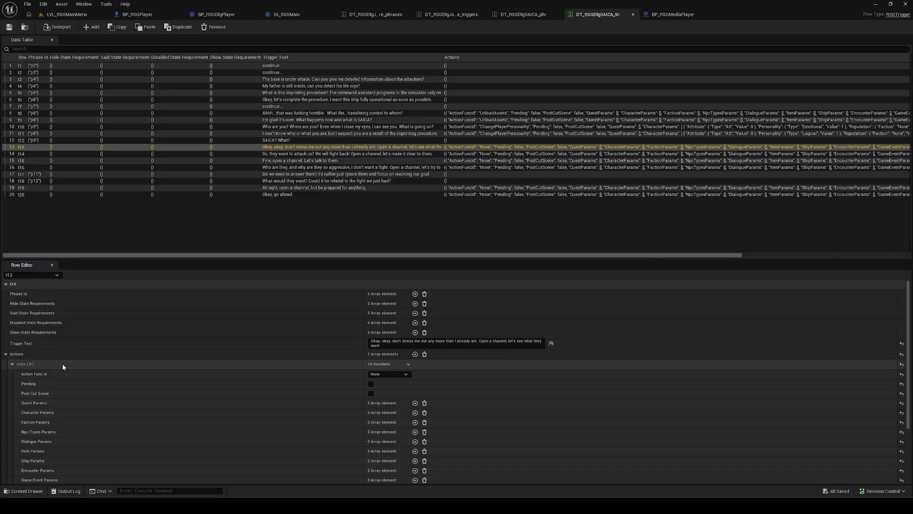
click(378, 374)
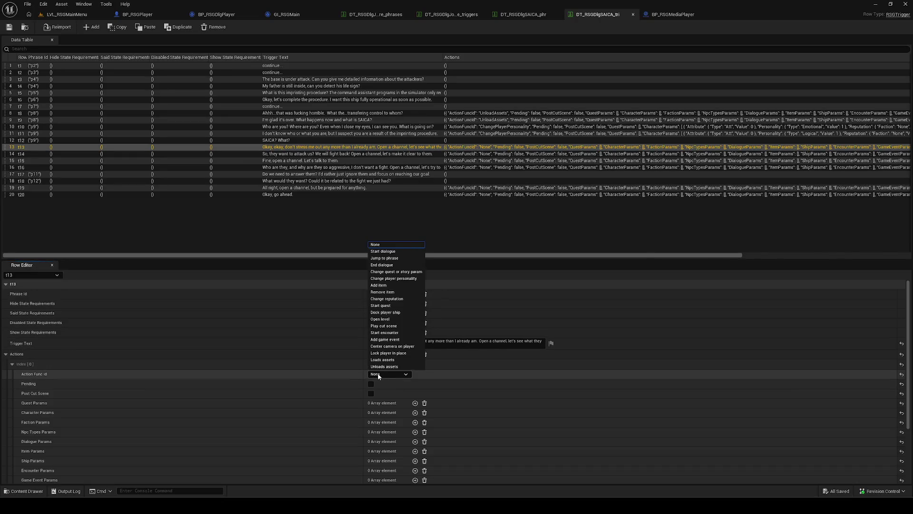
click(409, 278)
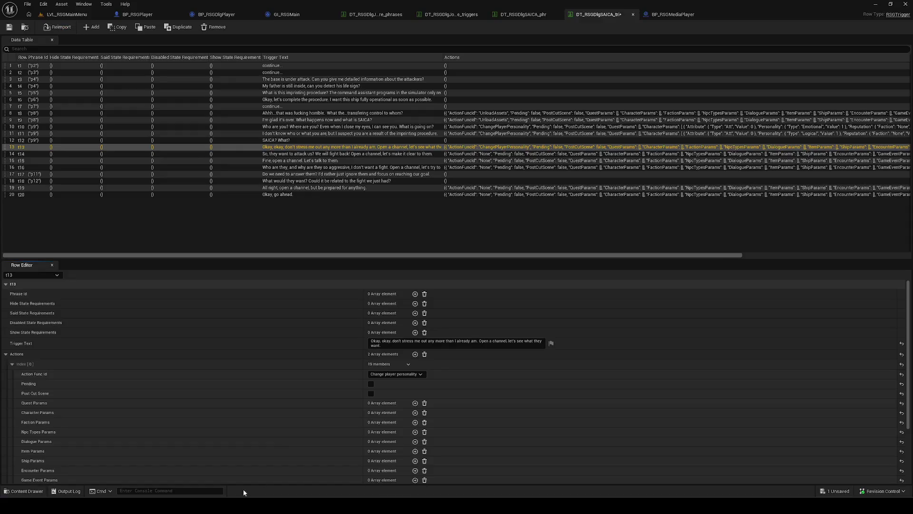
Give the first action a character parameter with Emotional personality and value 1.
scroll(345, 400, down, 3)
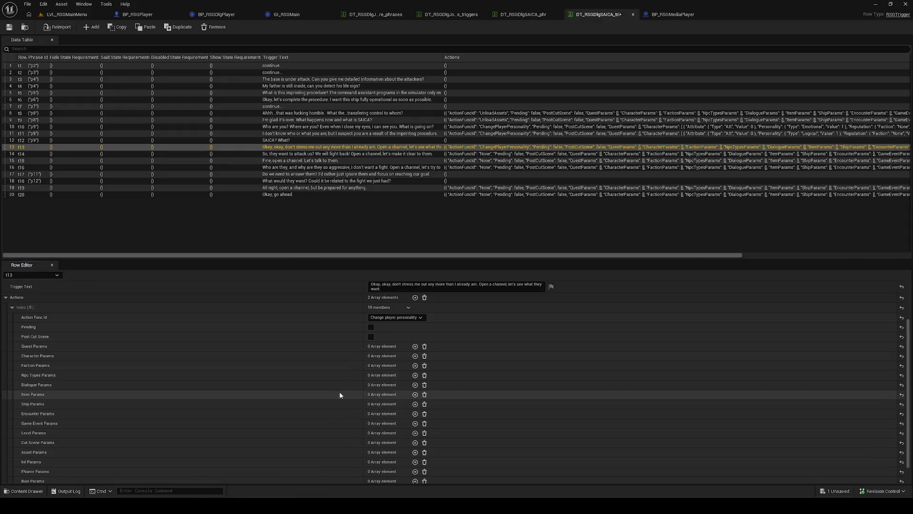
click(415, 356)
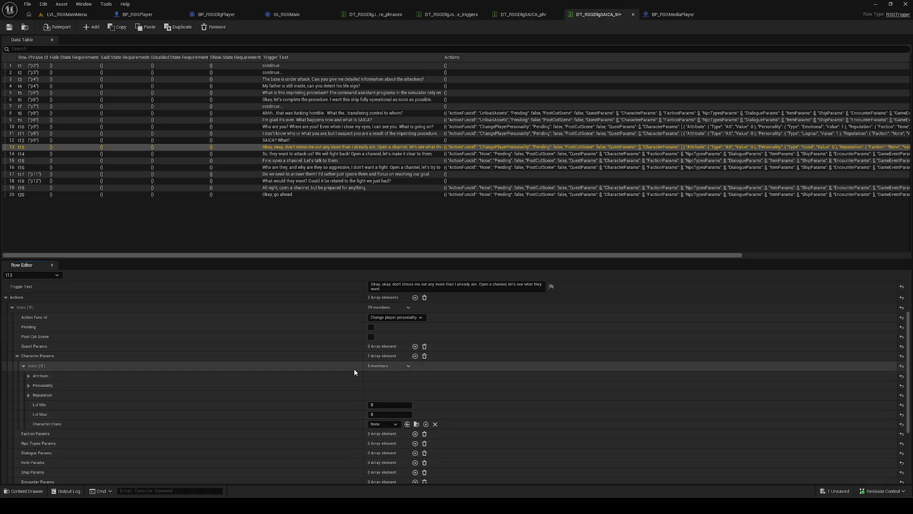
click(81, 385)
click(402, 397)
click(389, 409)
click(386, 404)
text(1)
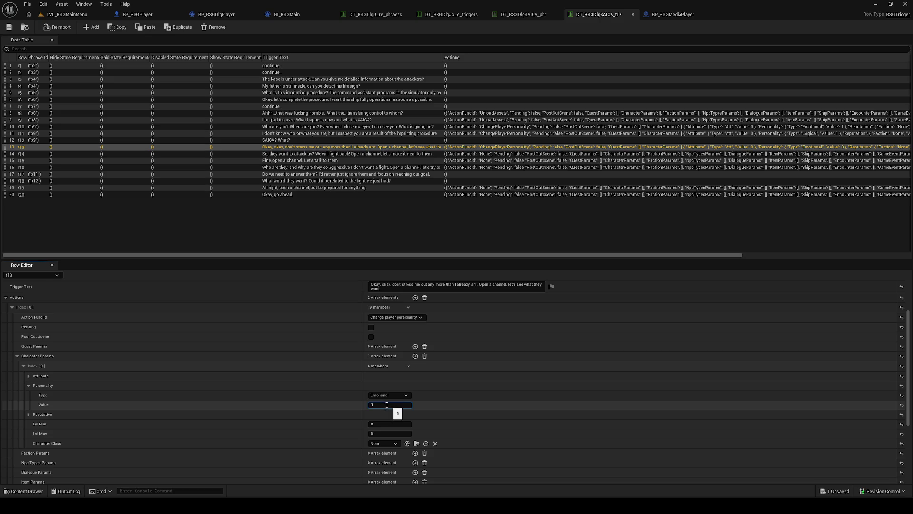
key(Return)
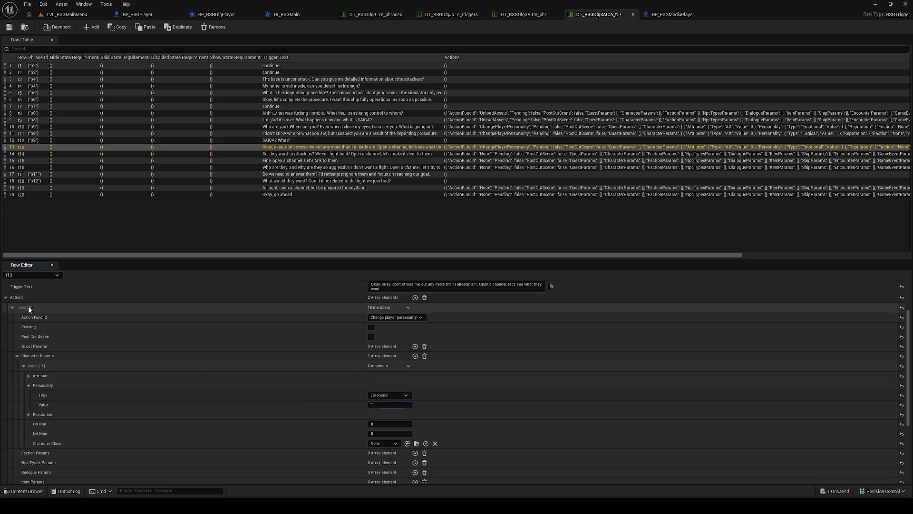
Set t13's second action function to Start dialogue.
click(30, 308)
click(55, 375)
scroll(398, 349, down, 2)
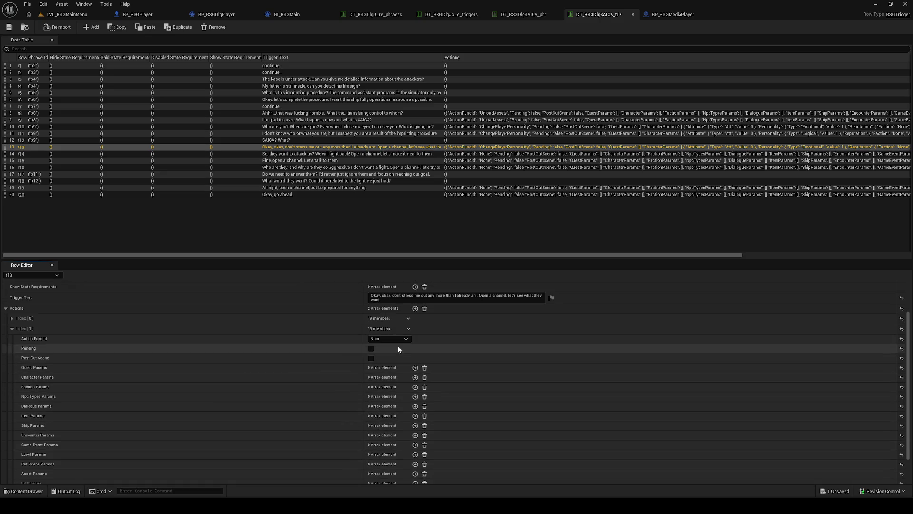
click(402, 339)
click(402, 349)
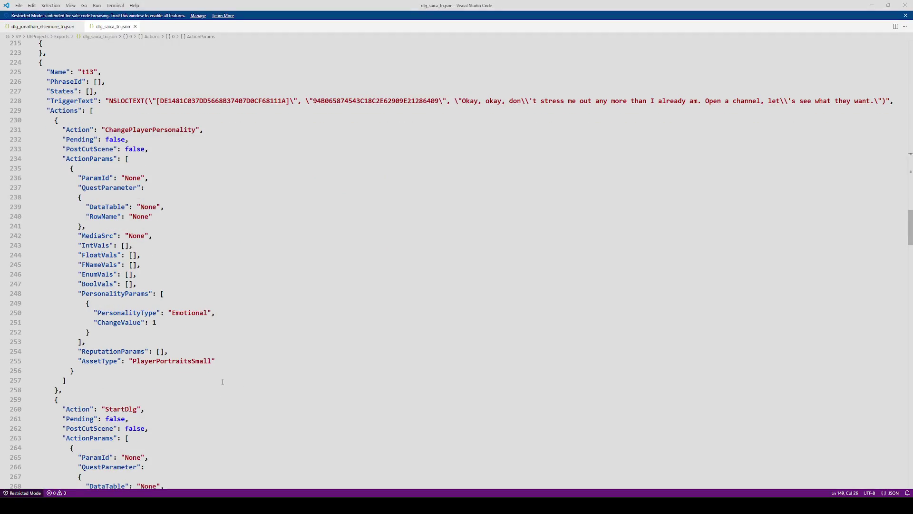
Select jutarock_borack under FNameVals in t13's StartDlg entry on line 275.
scroll(223, 381, down, 5)
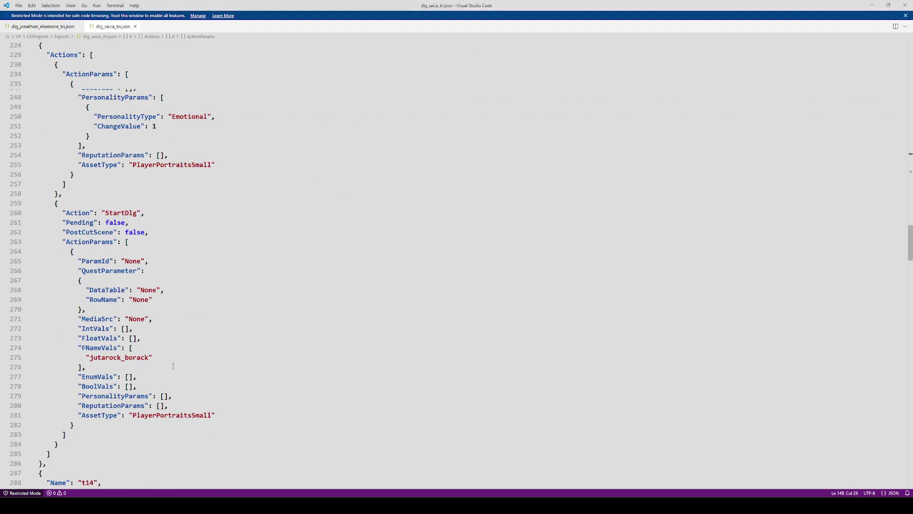
double_click(143, 357)
key(ctrl+c)
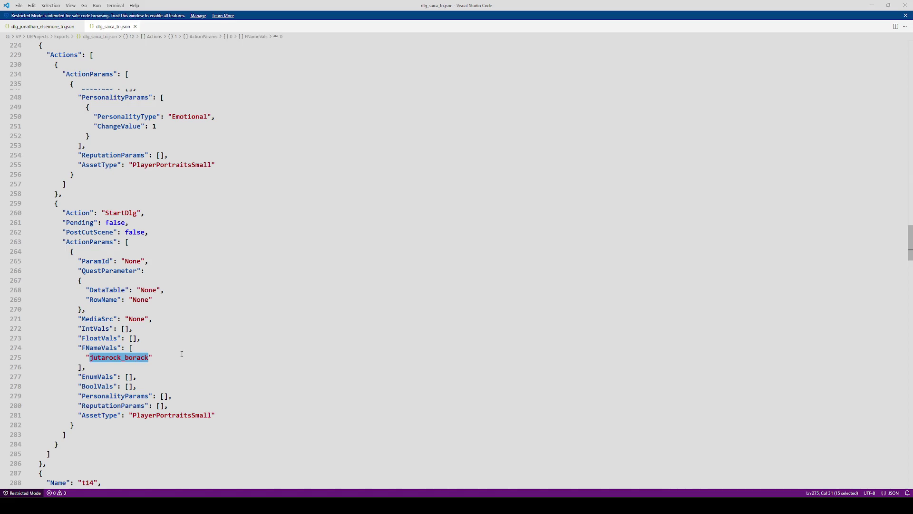
click(167, 357)
Add a Dialogue Params element with Dlg Npc Id jutarock_borack and save.
scroll(167, 357, down, 2)
key(alt+Tab)
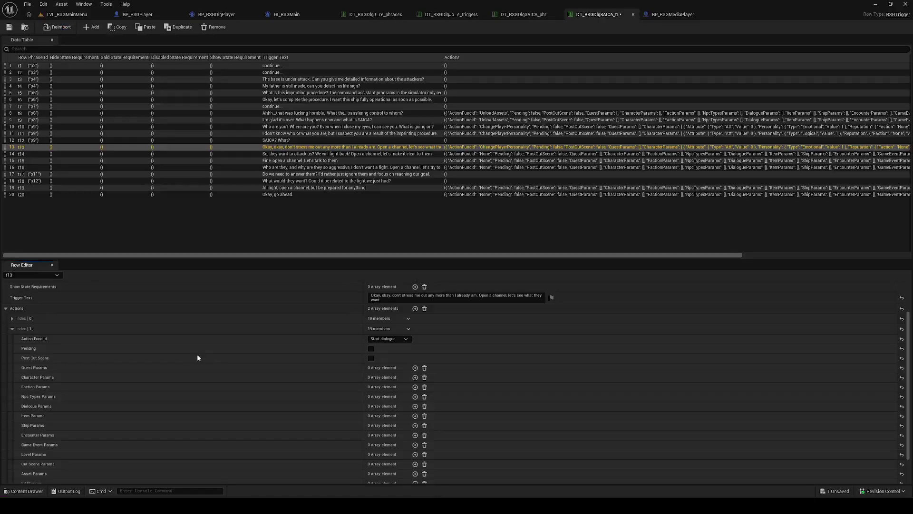
scroll(295, 395, down, 2)
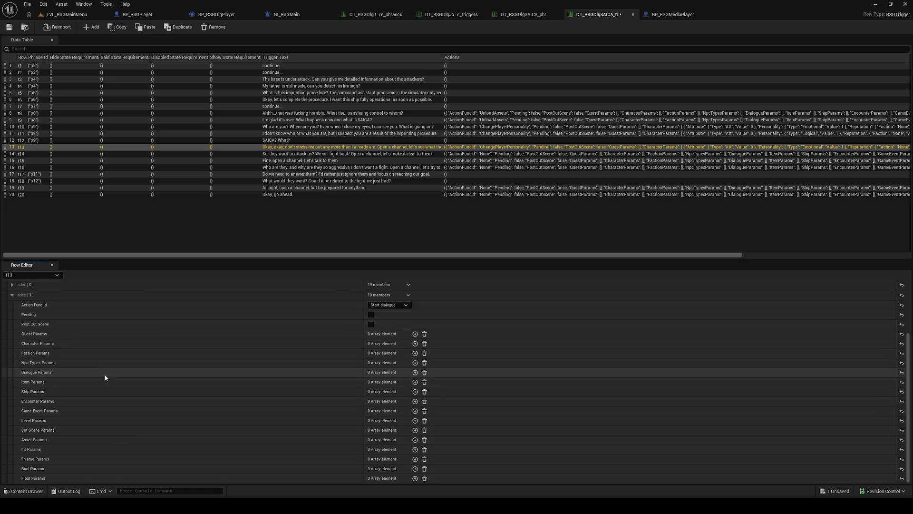
click(415, 372)
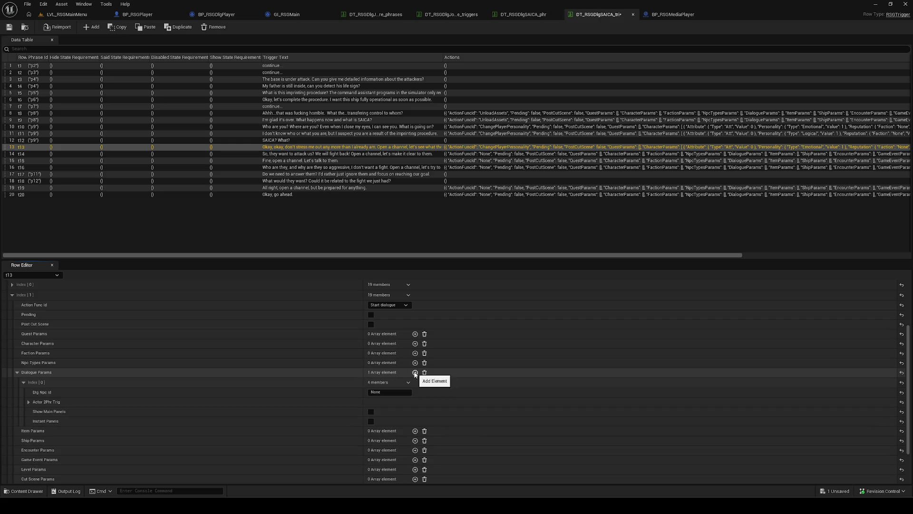
click(380, 392)
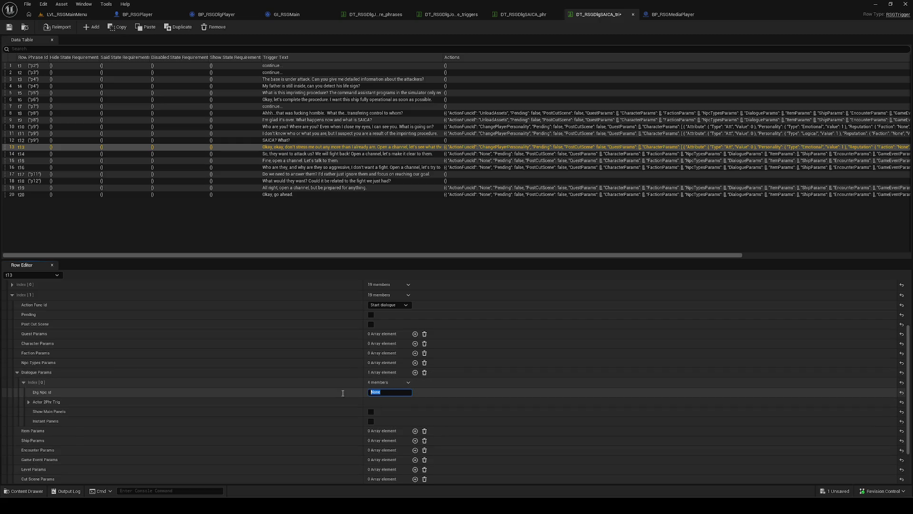
key(ctrl+v)
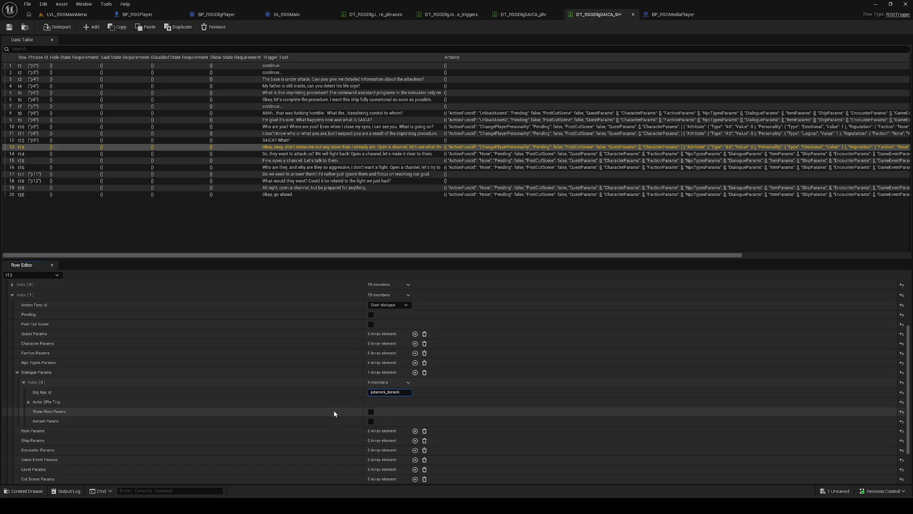
key(ctrl+a)
key(ctrl+s)
Collapse t13's action entries and save the data table again.
scroll(258, 412, up, 3)
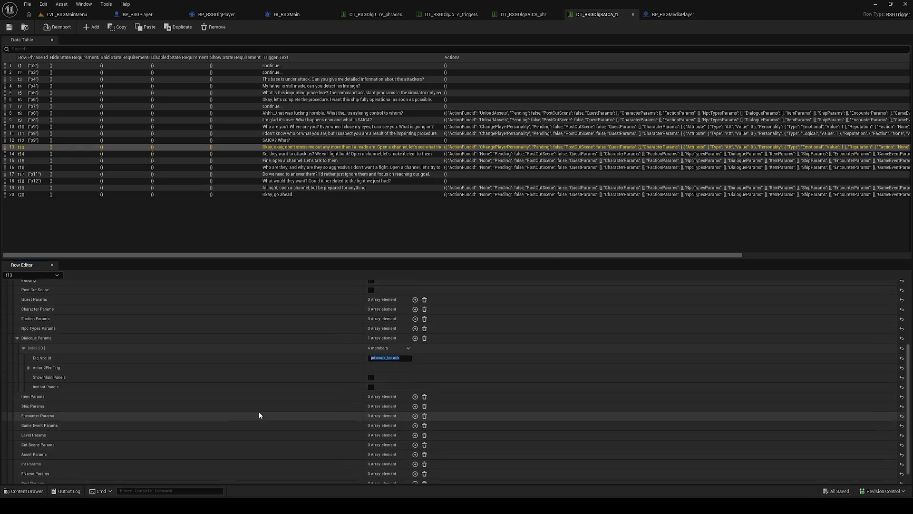
click(21, 335)
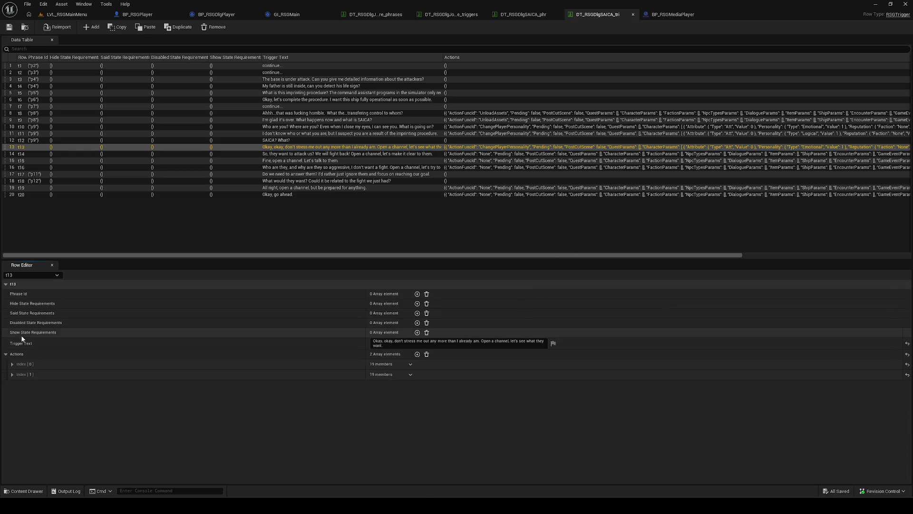
click(21, 356)
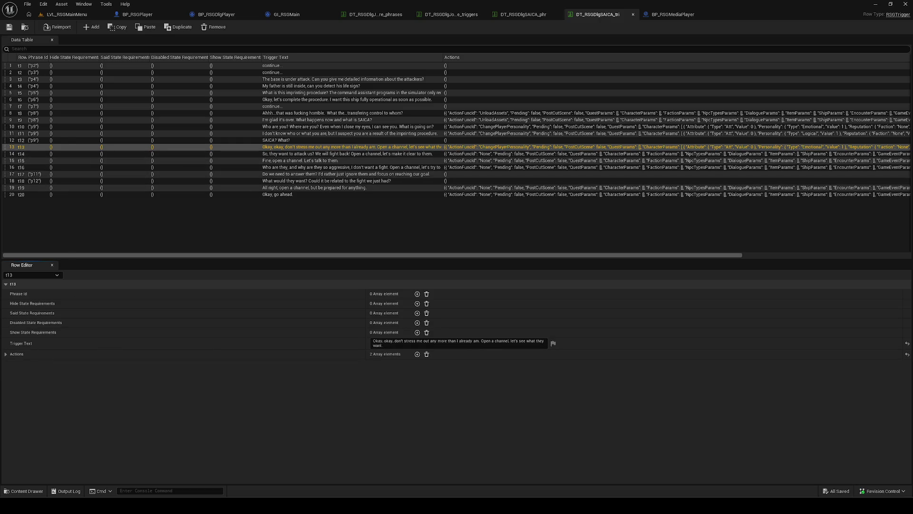
click(10, 28)
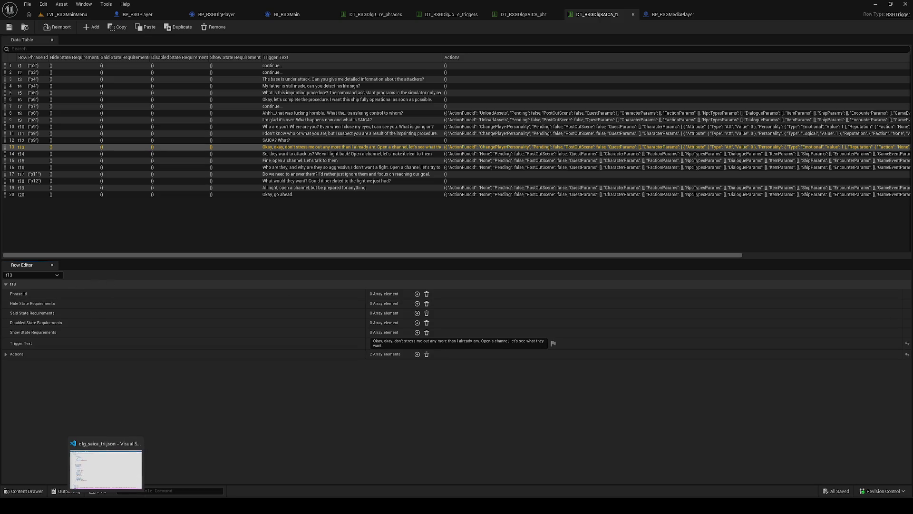
Check t14's JSON entry in VS Code (Aggressive +1, Peaceful −1), then go back to Unreal.
click(107, 505)
scroll(227, 310, up, 8)
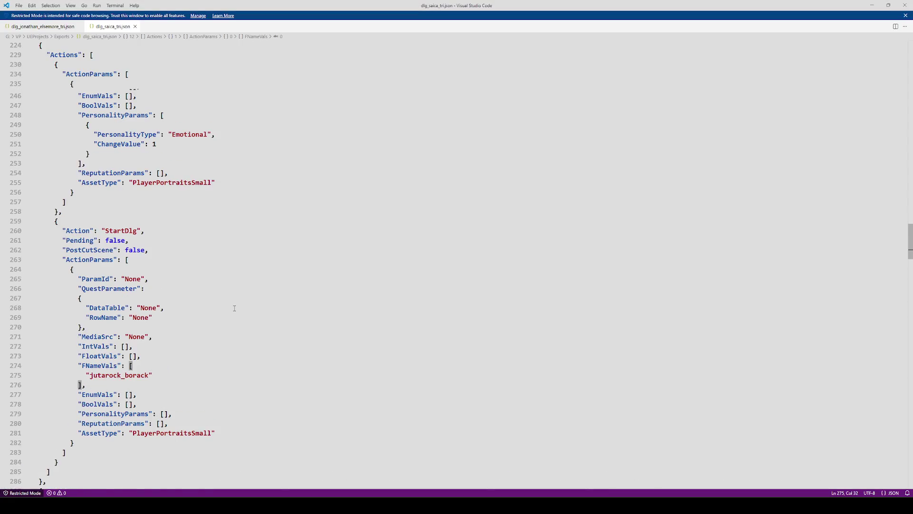
scroll(238, 309, down, 15)
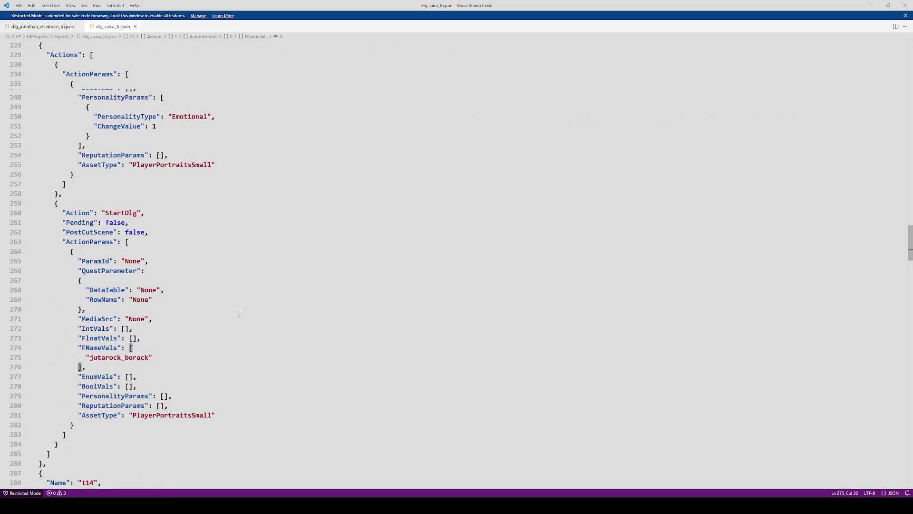
scroll(235, 315, down, 2)
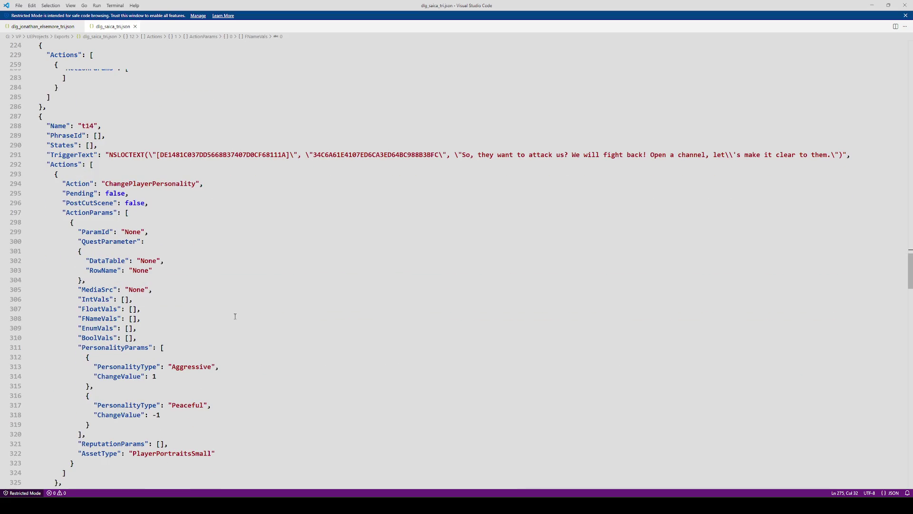
click(199, 497)
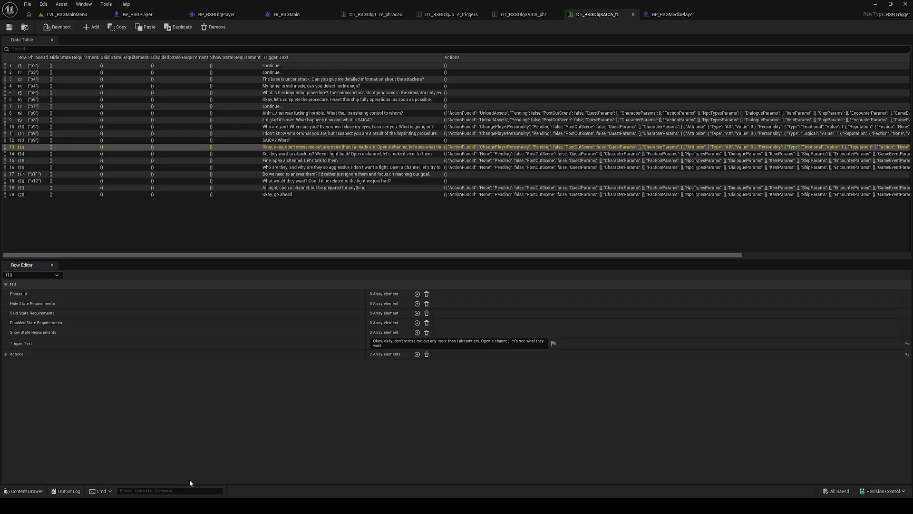
Select row t14, compare it against its JSON entry, and expand its two action entries.
click(32, 155)
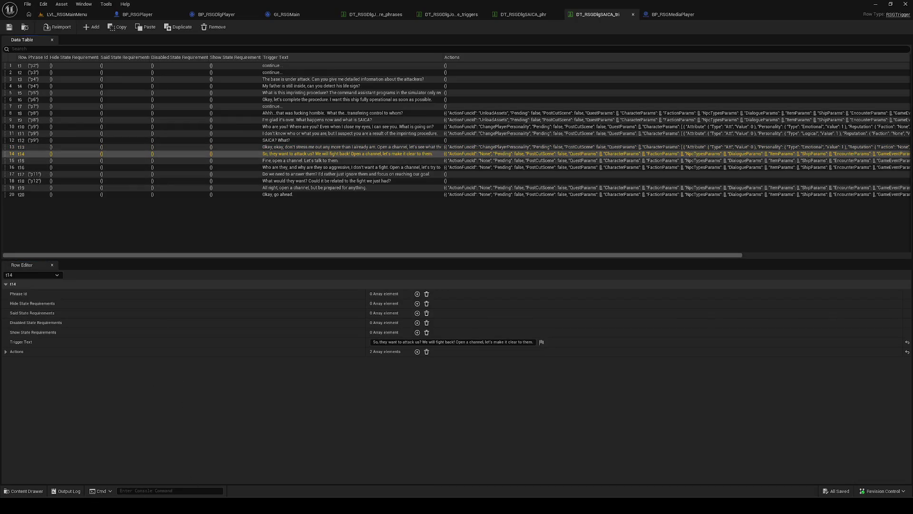
mouse_move(106, 505)
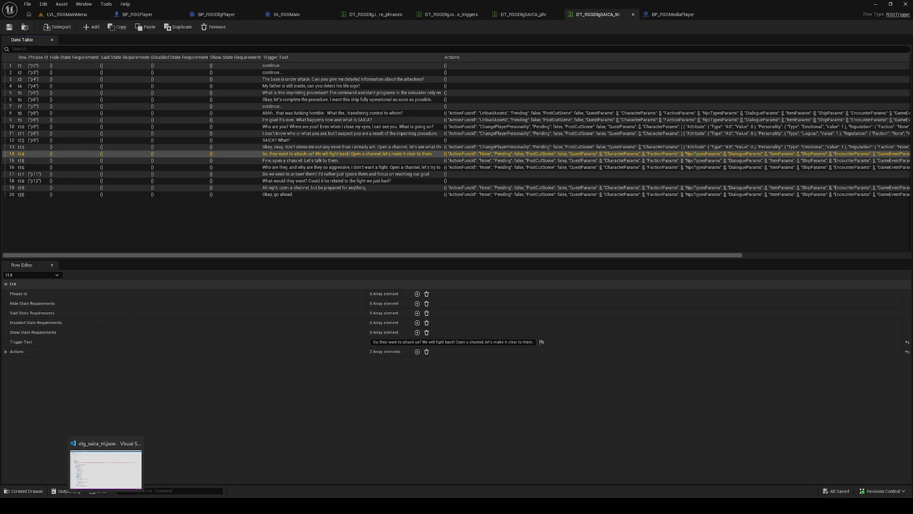
click(105, 468)
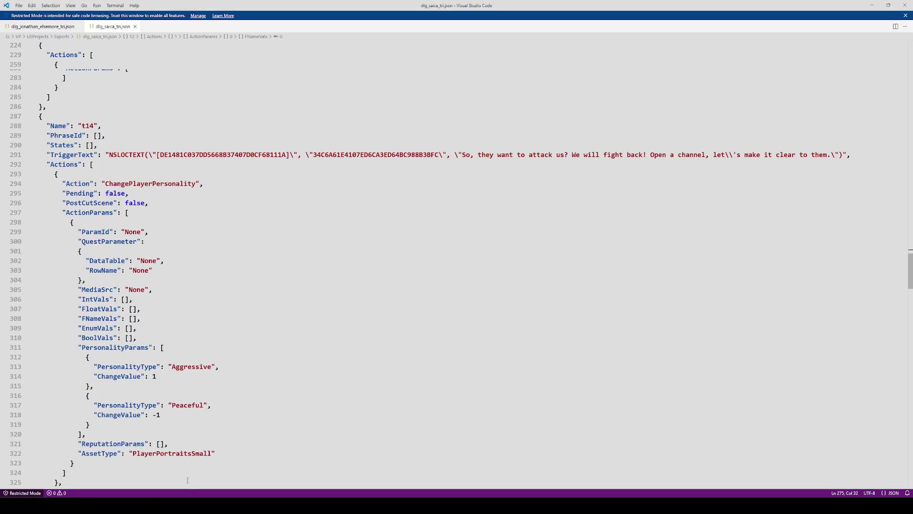
mouse_move(200, 505)
click(200, 464)
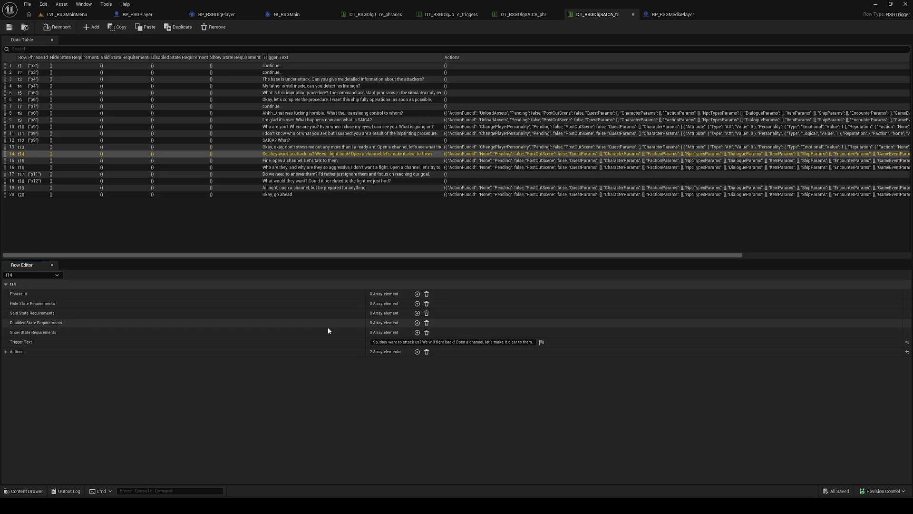
click(53, 355)
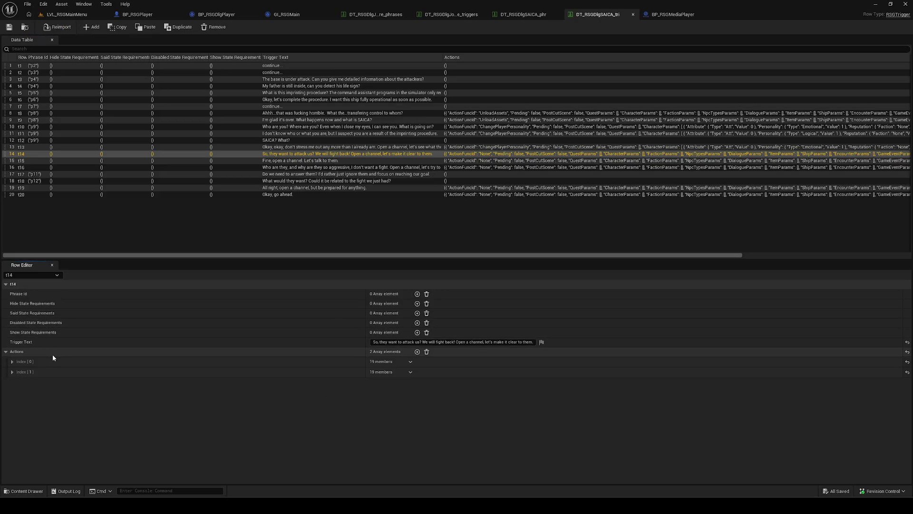
click(67, 360)
Make t14's first action change player personality, with an Aggressive entry of value 1.
click(396, 373)
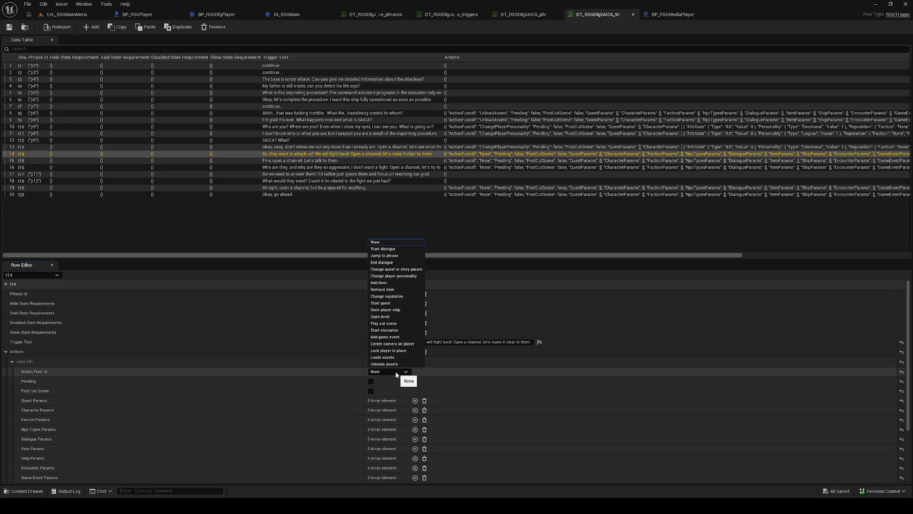
click(394, 276)
scroll(472, 415, down, 5)
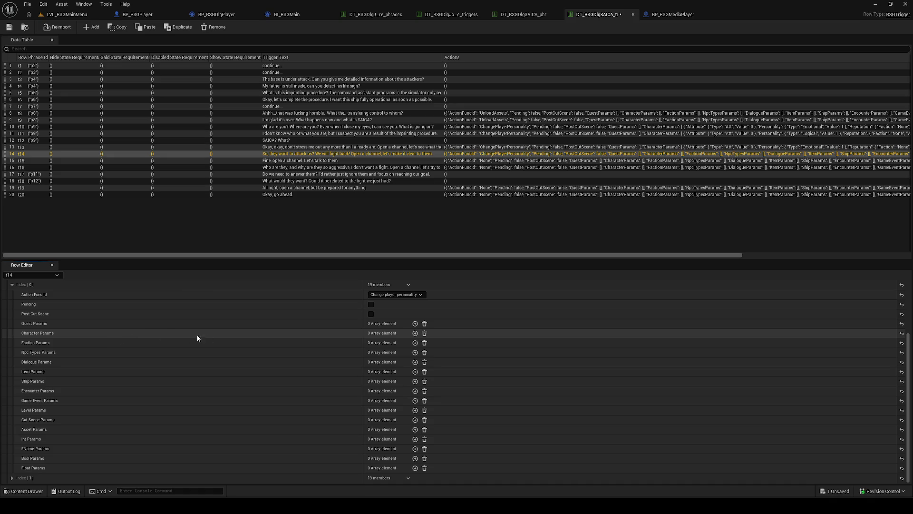
click(415, 333)
click(70, 362)
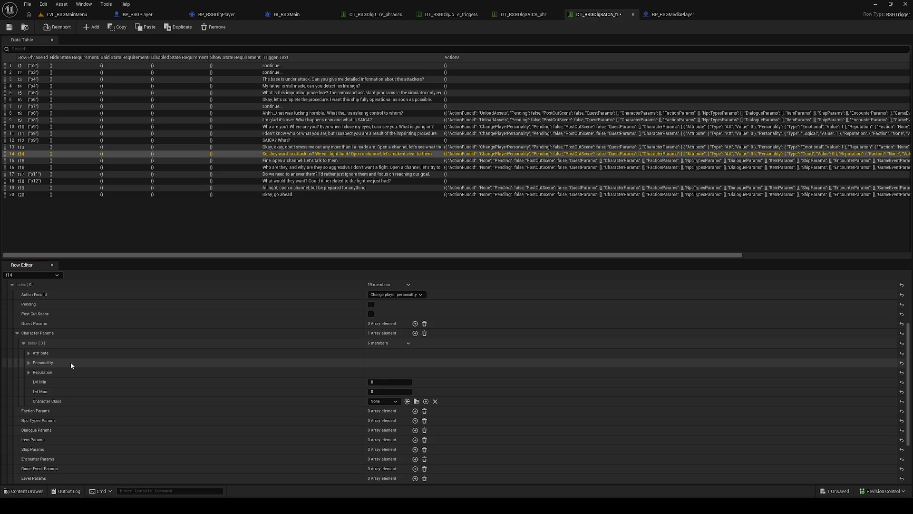
click(388, 373)
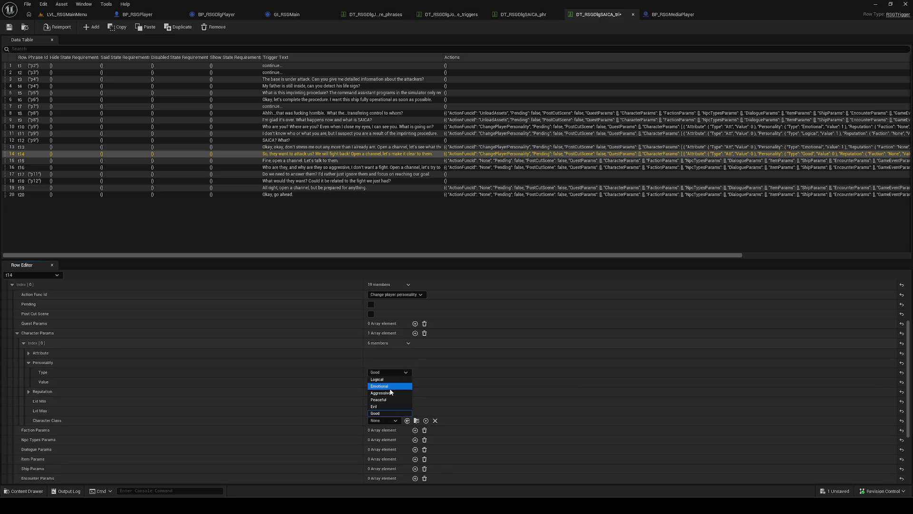
click(390, 393)
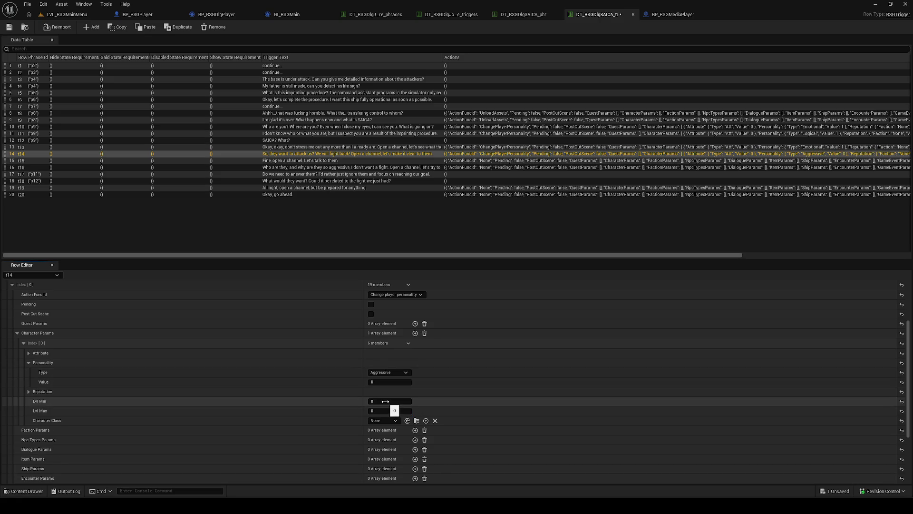
click(387, 382)
text(1)
key(ctrl+s)
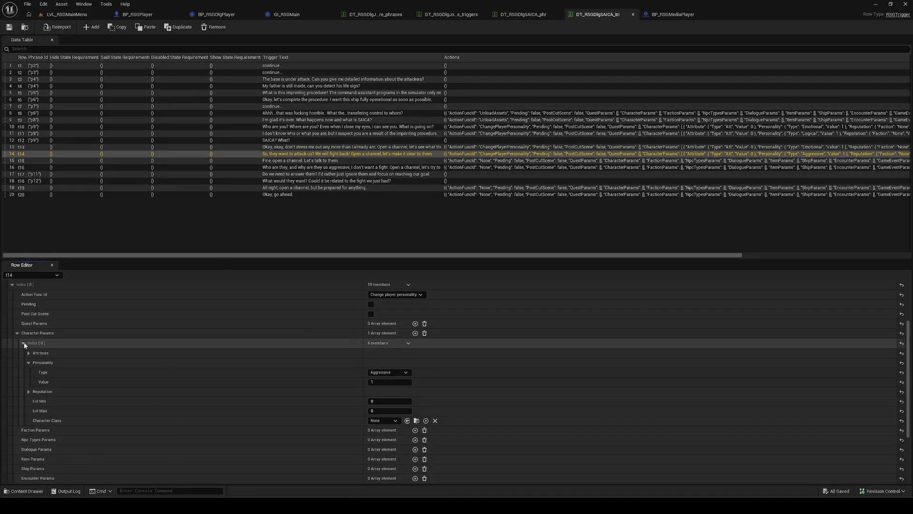
click(24, 343)
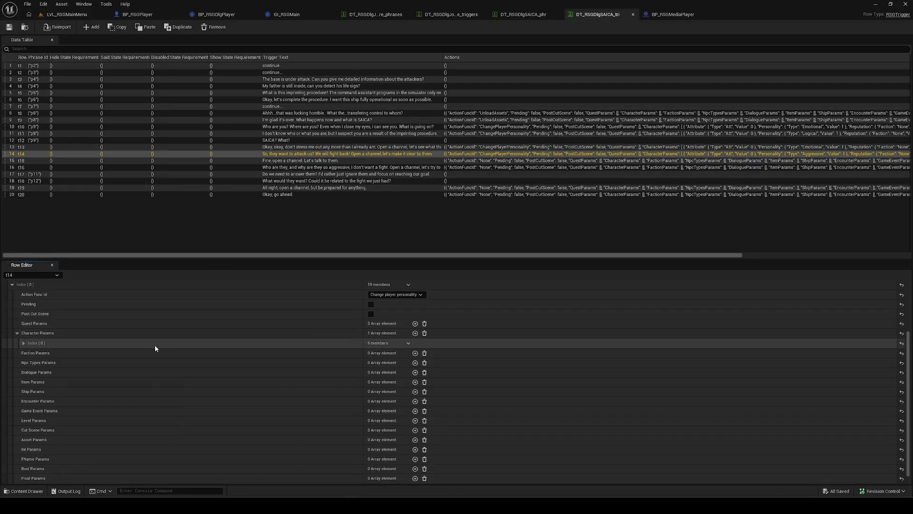
Add a second personality entry setting Peaceful to -1, and save the table.
click(415, 333)
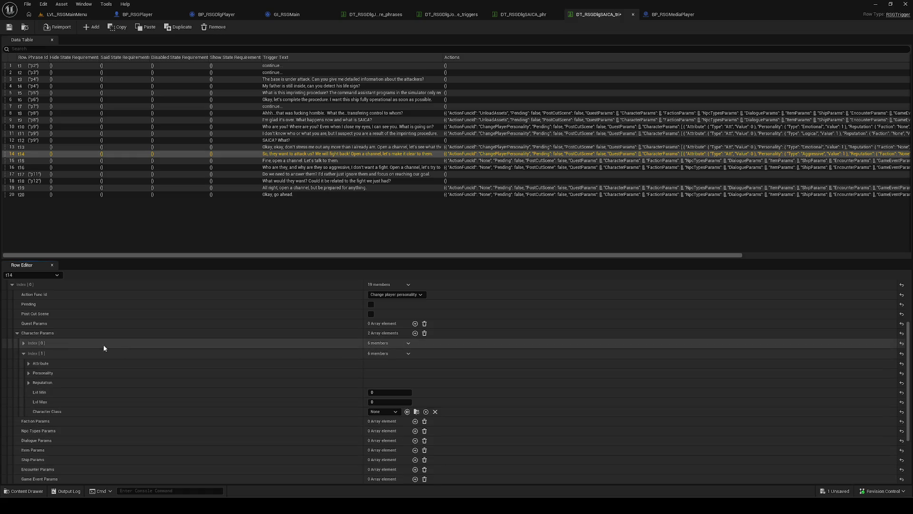
click(68, 373)
click(388, 383)
click(397, 411)
click(379, 393)
key(ctrl+s)
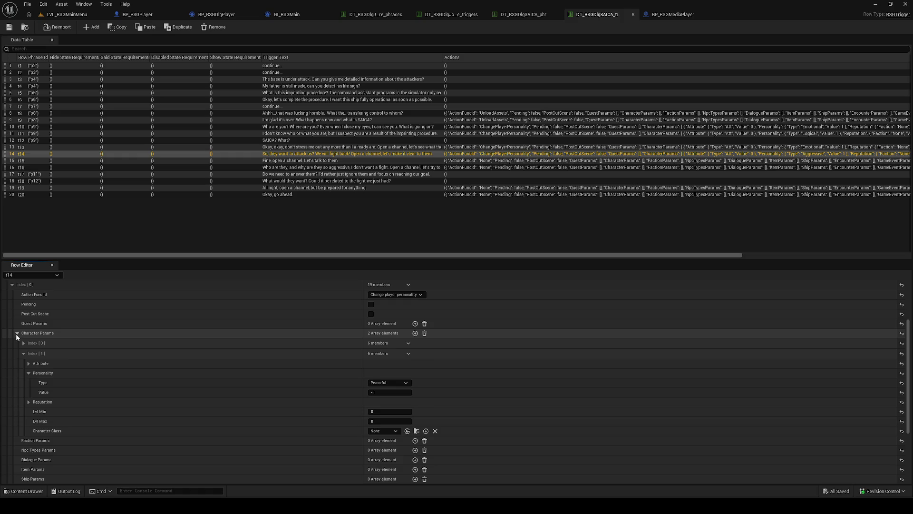
click(17, 333)
click(12, 285)
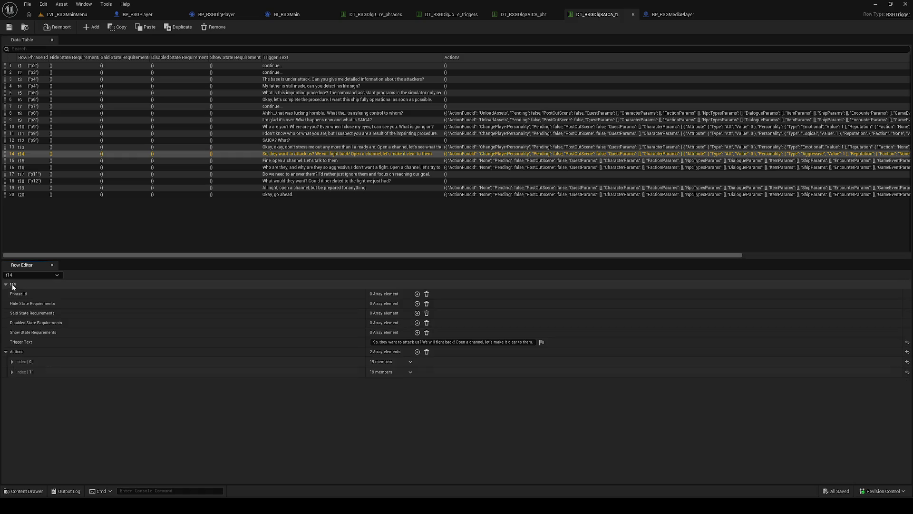
Copy the NPC name jutarock_borack from the JSON and expand t14's second action.
key(alt+Tab)
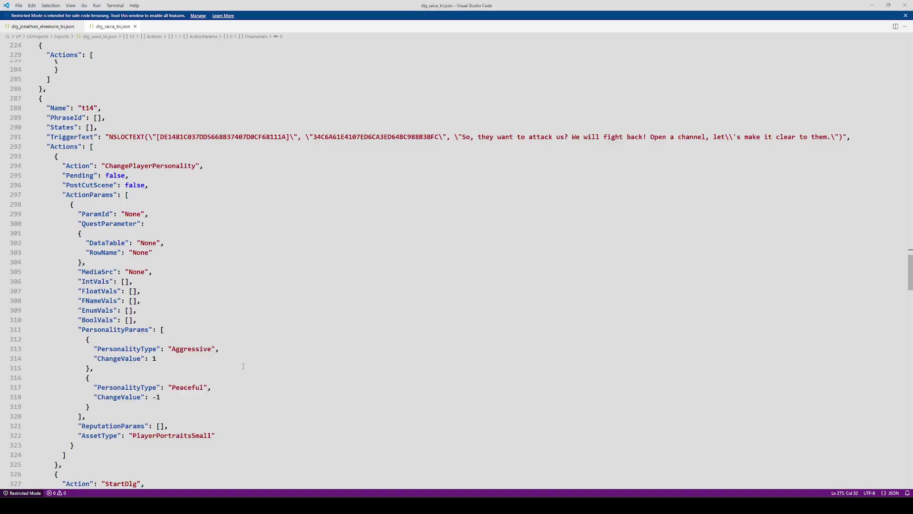
scroll(243, 366, down, 3)
scroll(244, 367, down, 7)
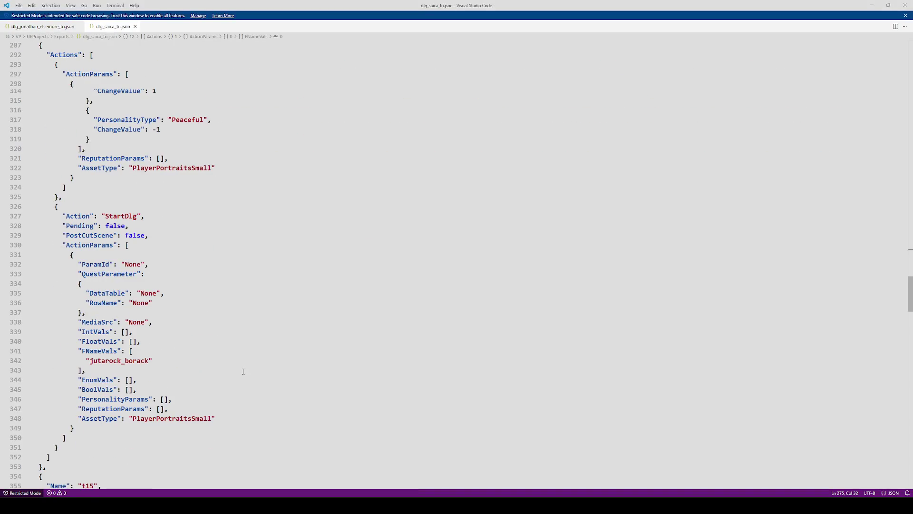
double_click(119, 361)
key(ctrl+c)
key(alt+Tab)
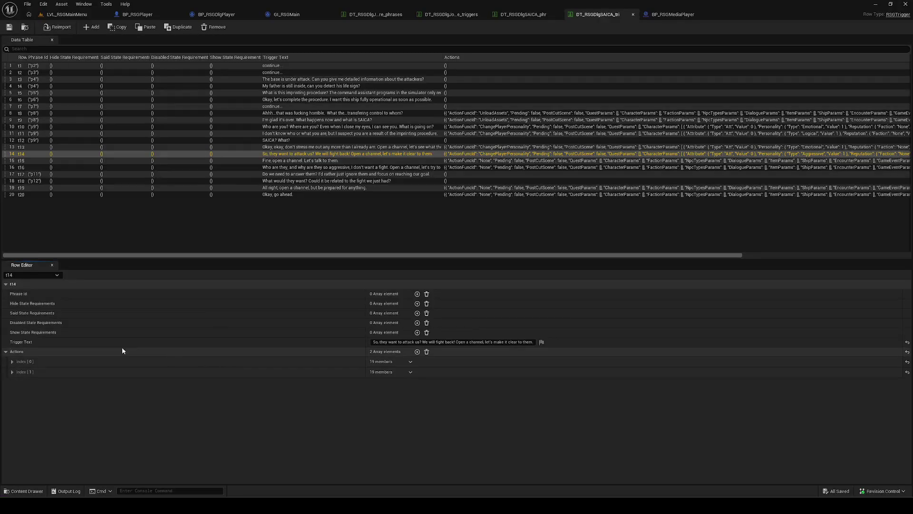
click(57, 370)
click(393, 382)
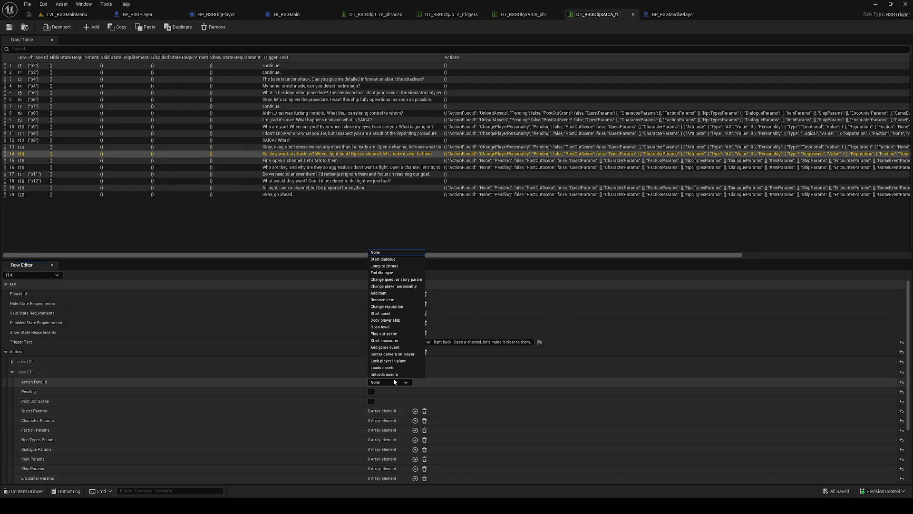
Set t14's second action to Start dialogue with Dlg Npc Id jutarock_borack, and save.
click(383, 259)
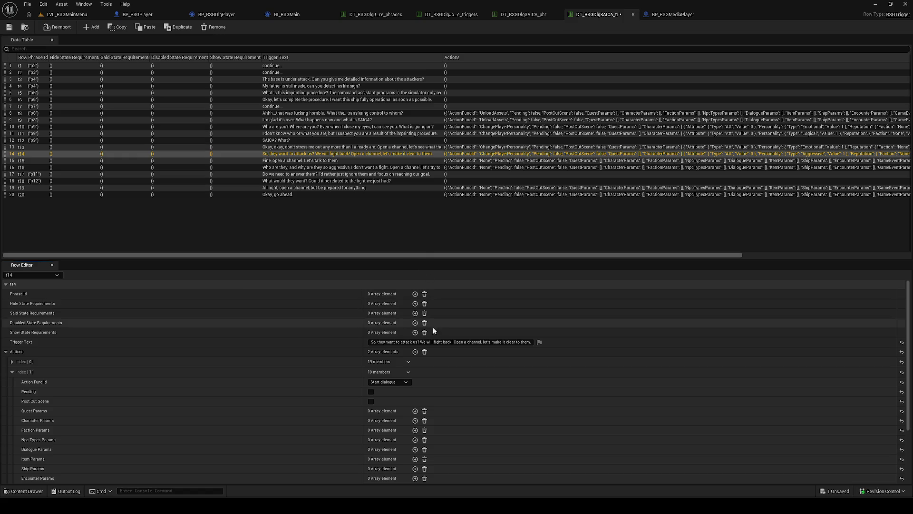
scroll(224, 427, down, 2)
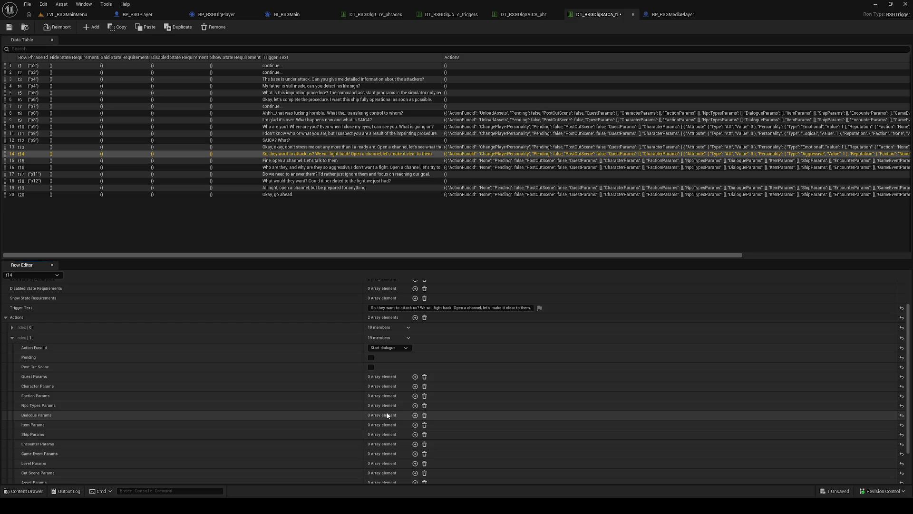
click(415, 415)
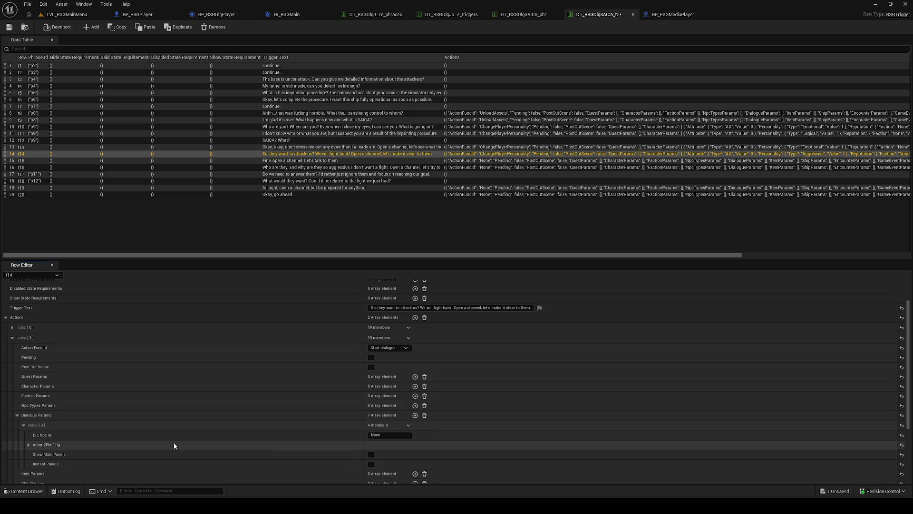
click(404, 435)
key(ctrl+v)
key(ctrl+s)
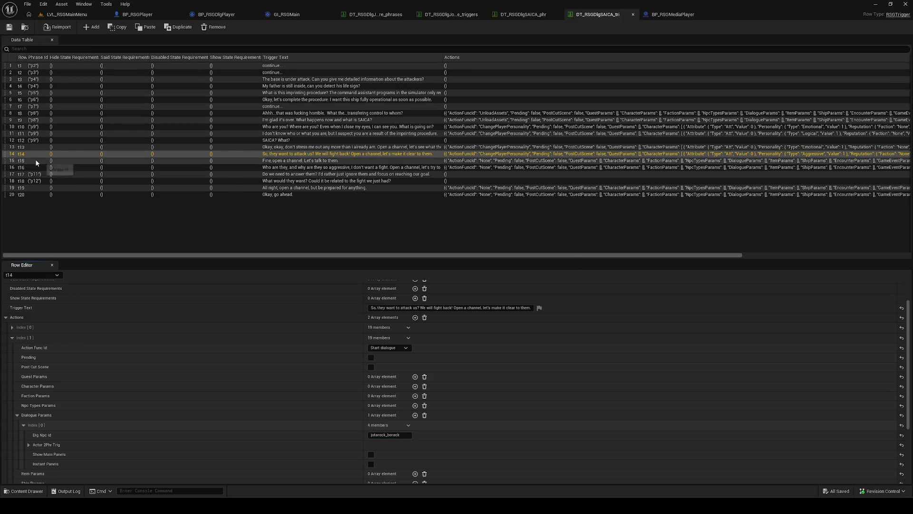
Scroll dlg_saica_tri.json to t15's StartDlg entry for jutarock_borack, then return to Unreal.
mouse_move(106, 506)
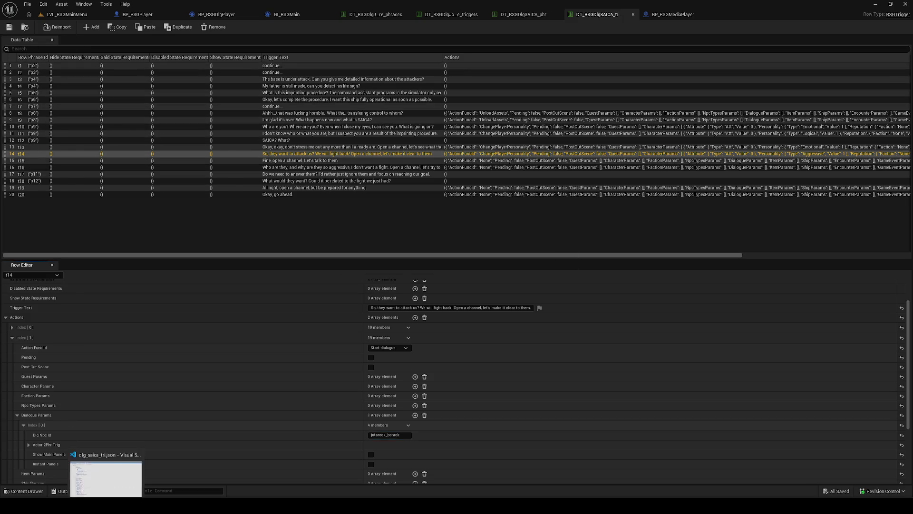
click(106, 469)
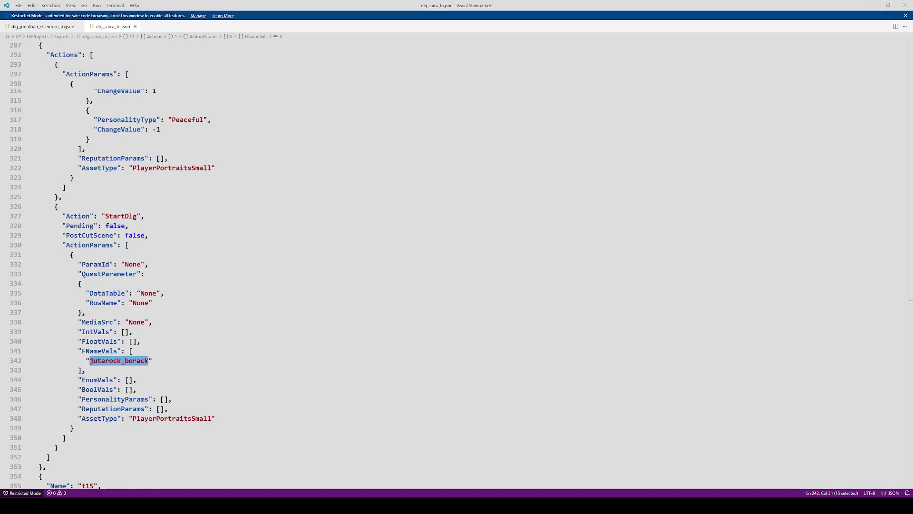
scroll(244, 384, down, 6)
scroll(245, 385, down, 2)
click(268, 318)
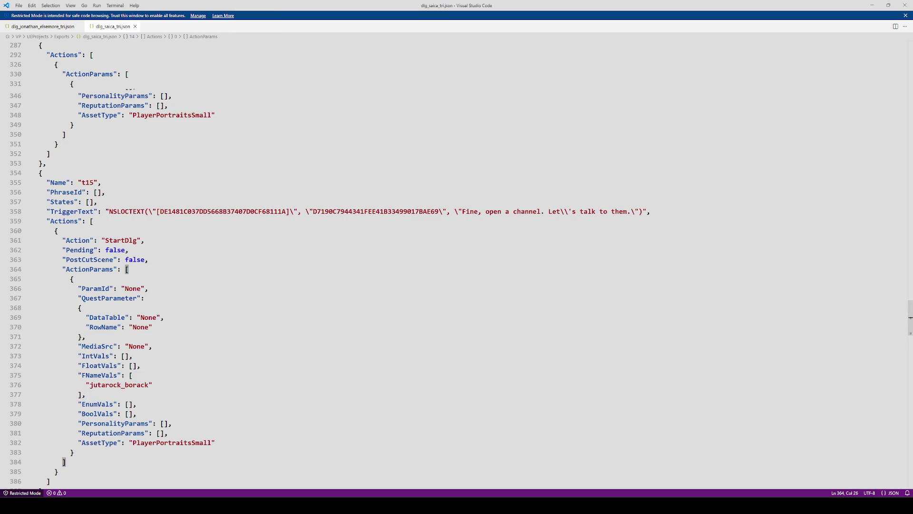
key(alt+Tab)
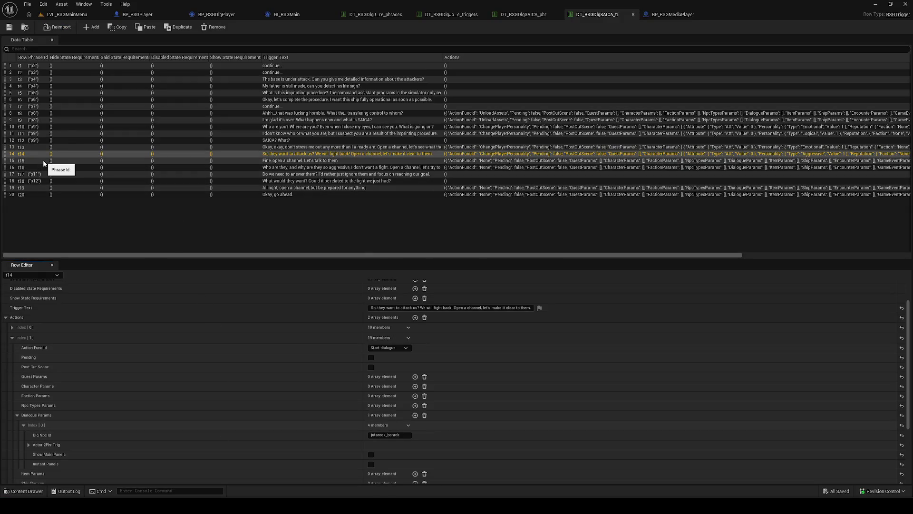
Recheck the JSON export around the t14 and t15 entries.
key(alt+Tab)
key(ctrl+v)
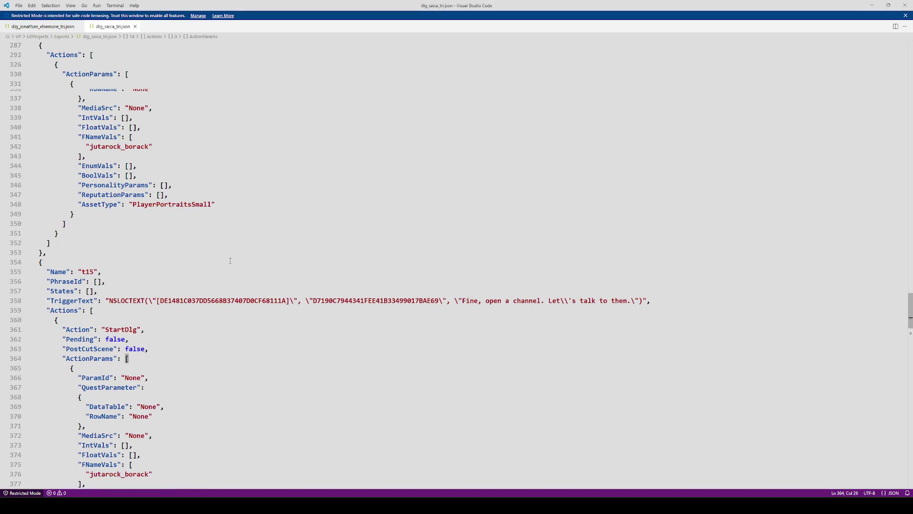
key(alt+Tab)
key(alt+Tab)
scroll(221, 249, up, 7)
scroll(221, 248, up, 10)
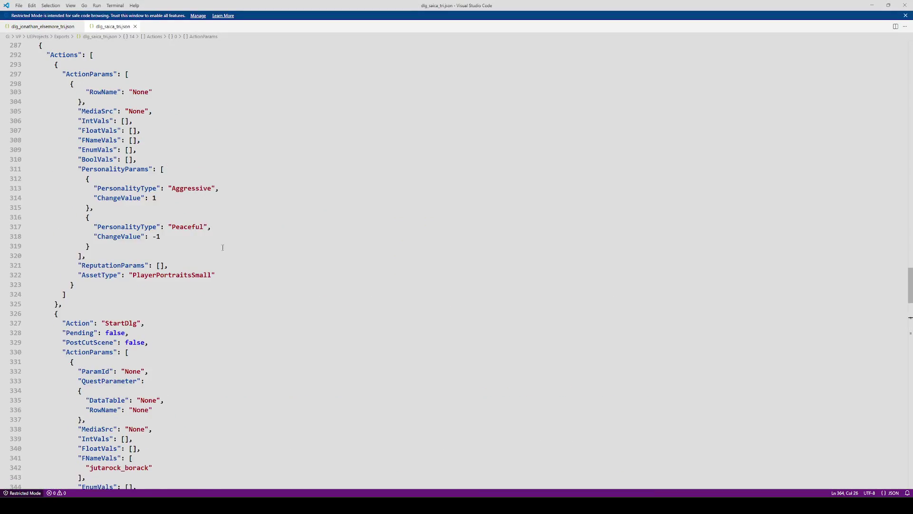
scroll(254, 253, down, 6)
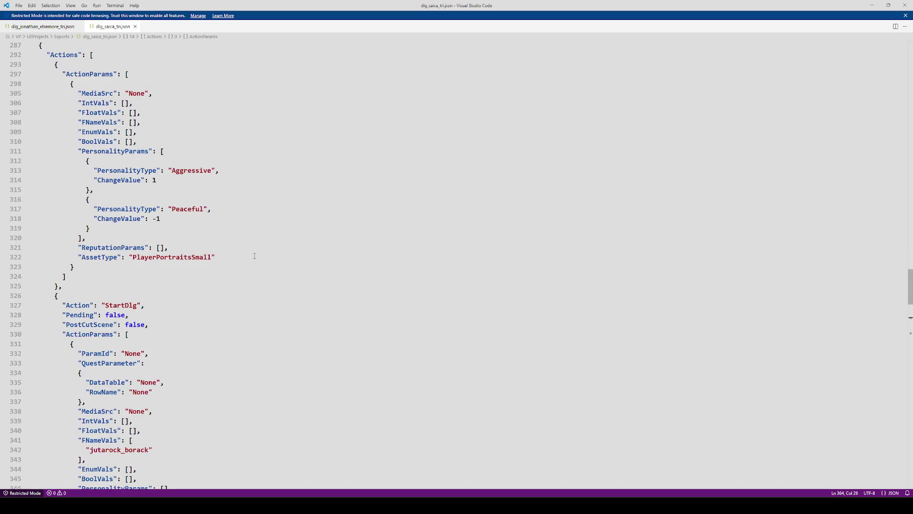
key(alt+Tab)
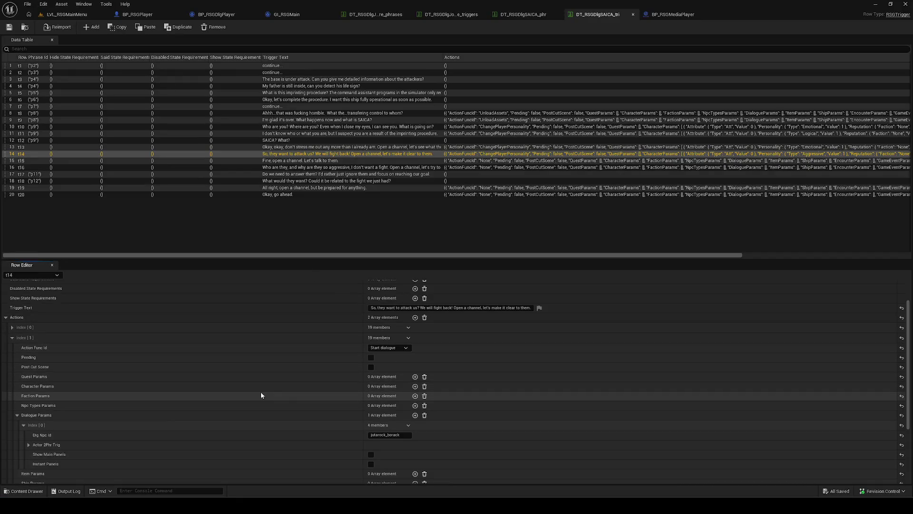
Verify t14's personality types and values in Unreal, then select row t15.
scroll(287, 388, up, 3)
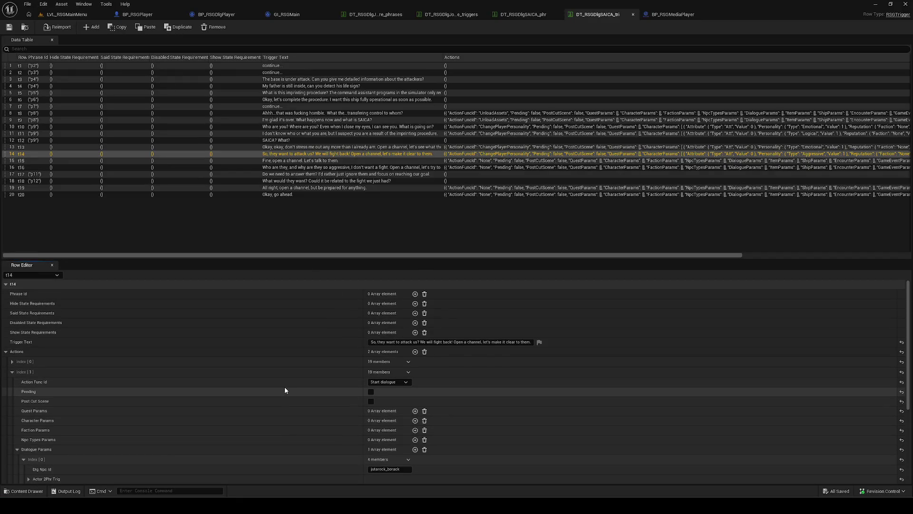
click(22, 354)
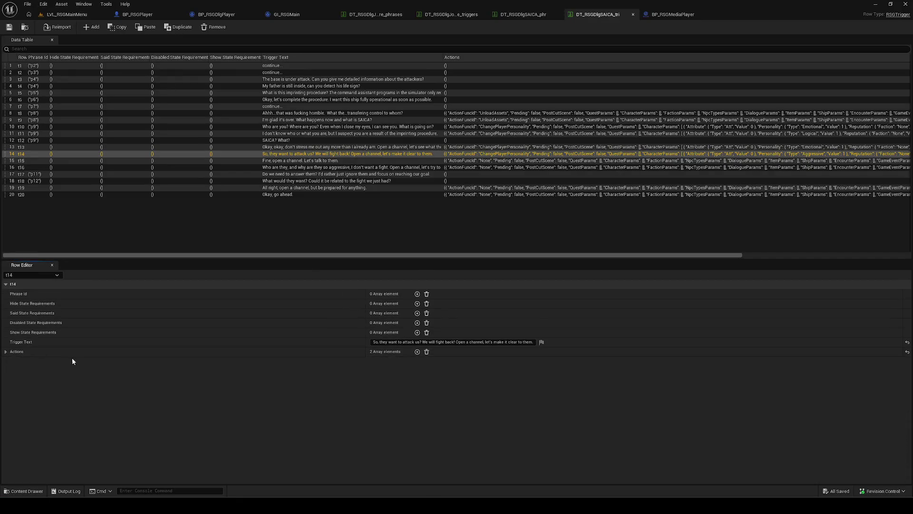
click(33, 354)
click(43, 361)
click(44, 361)
click(44, 361)
click(43, 362)
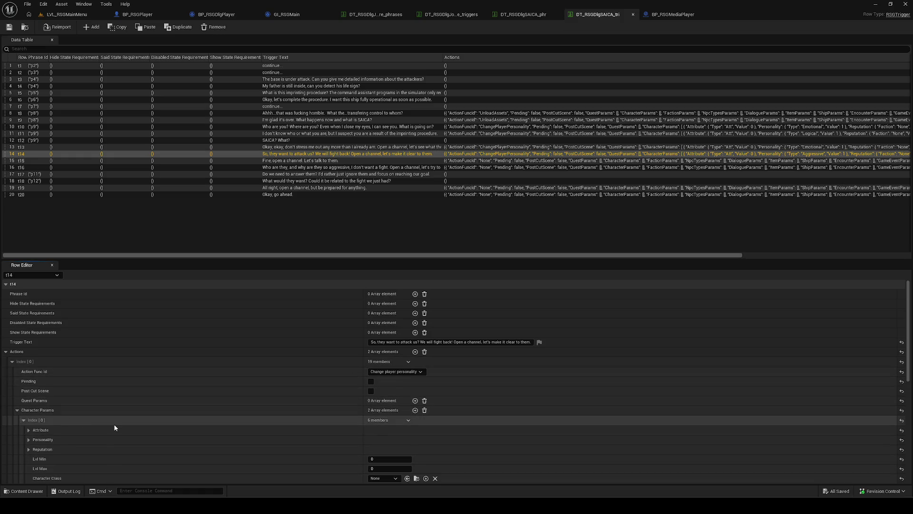
click(70, 420)
scroll(71, 416, down, 1)
click(76, 407)
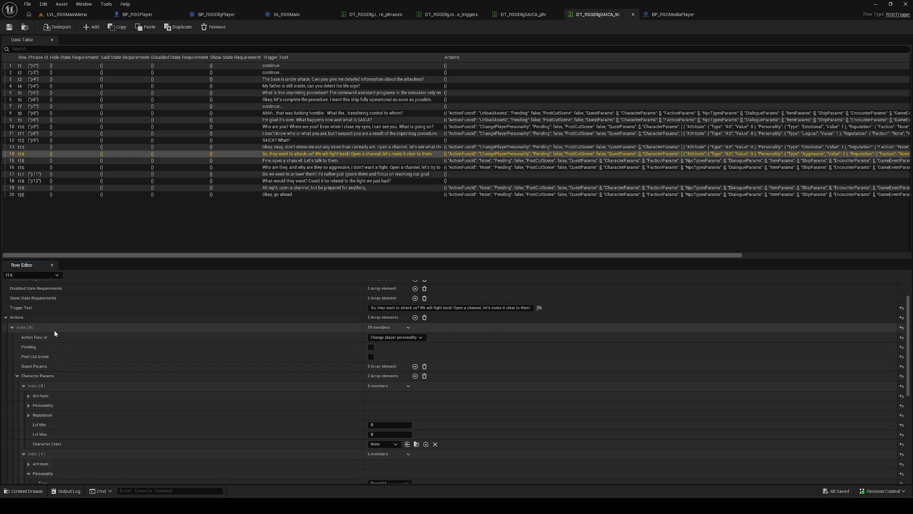
click(35, 161)
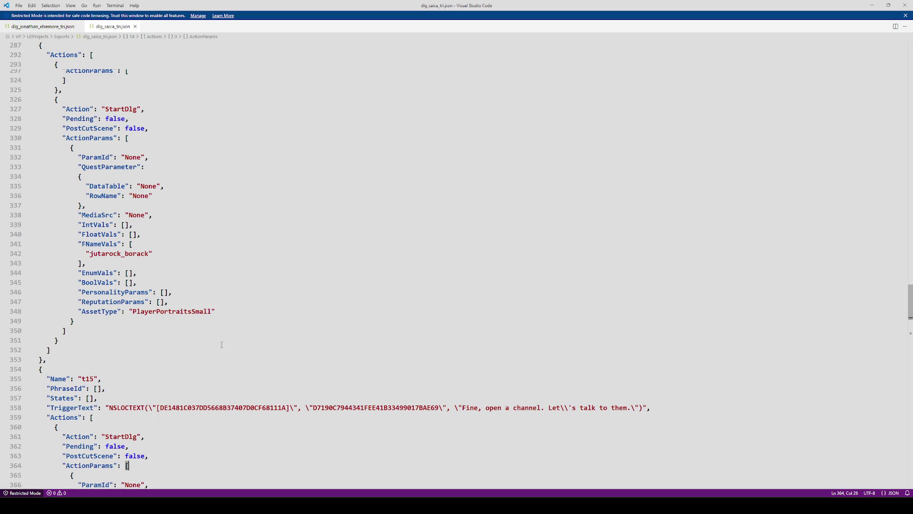
Set t15's first action function to Start dialogue.
scroll(222, 345, down, 9)
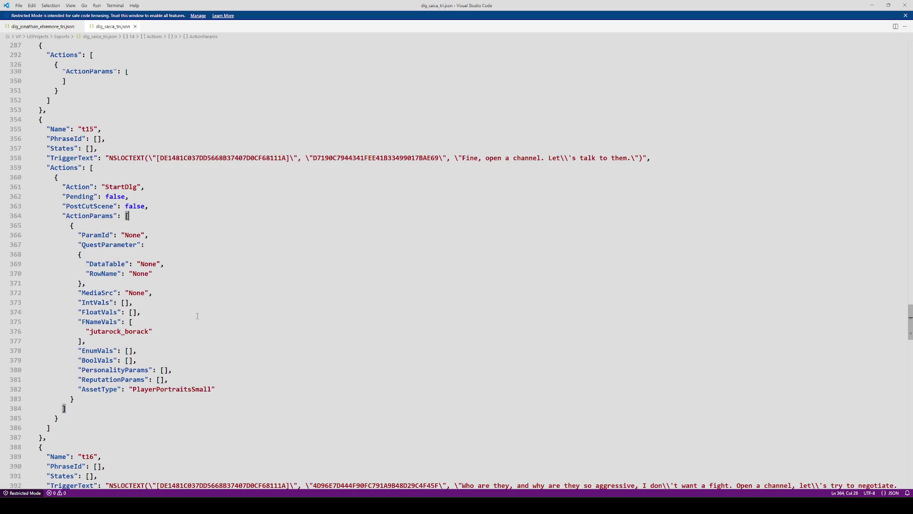
key(alt+Tab)
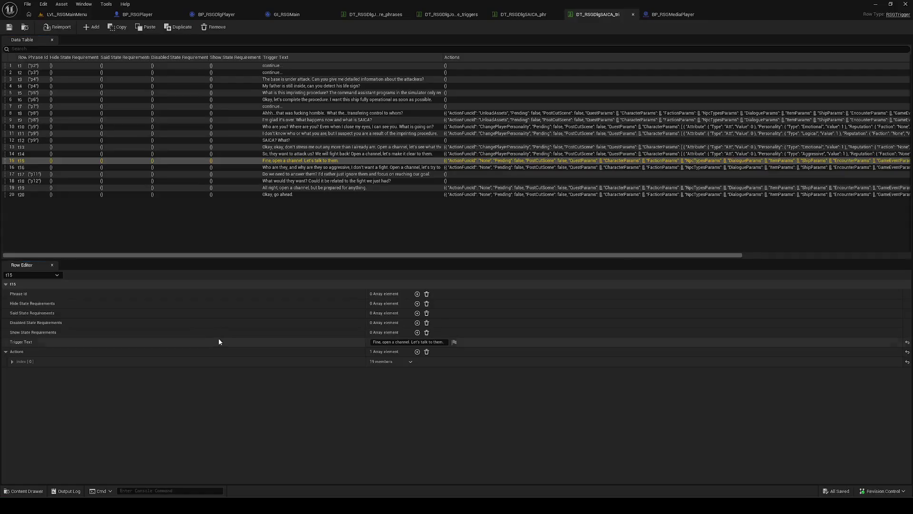
click(138, 364)
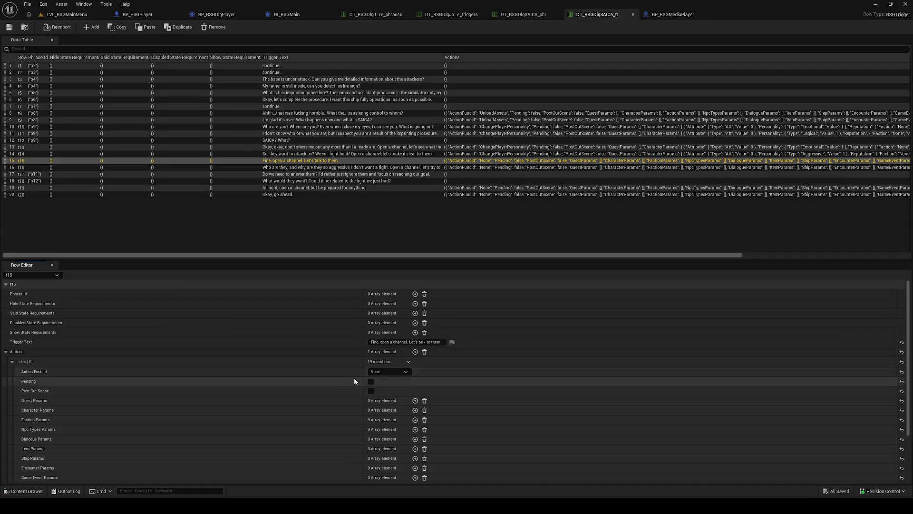
click(385, 371)
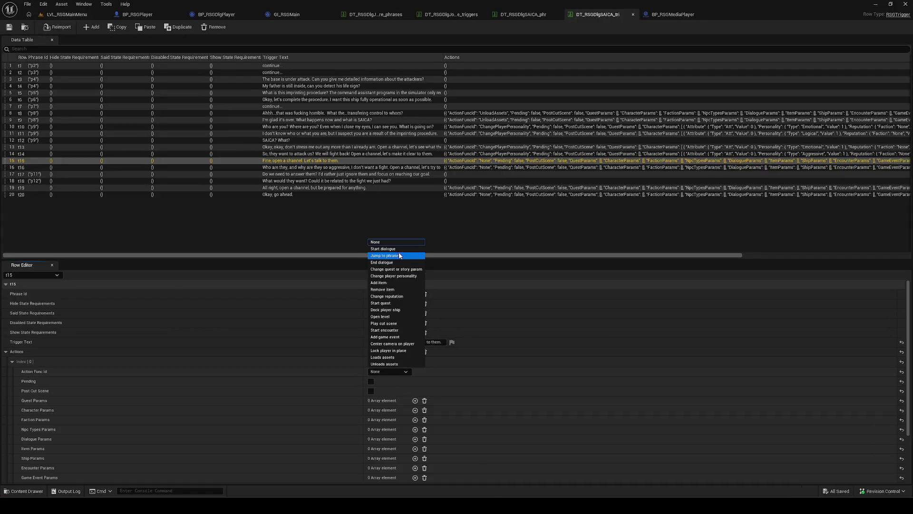
click(385, 249)
Add a Dialogue Params entry with Dlg Npc Id jutarock_borack, copied from the JSON.
key(alt+Tab)
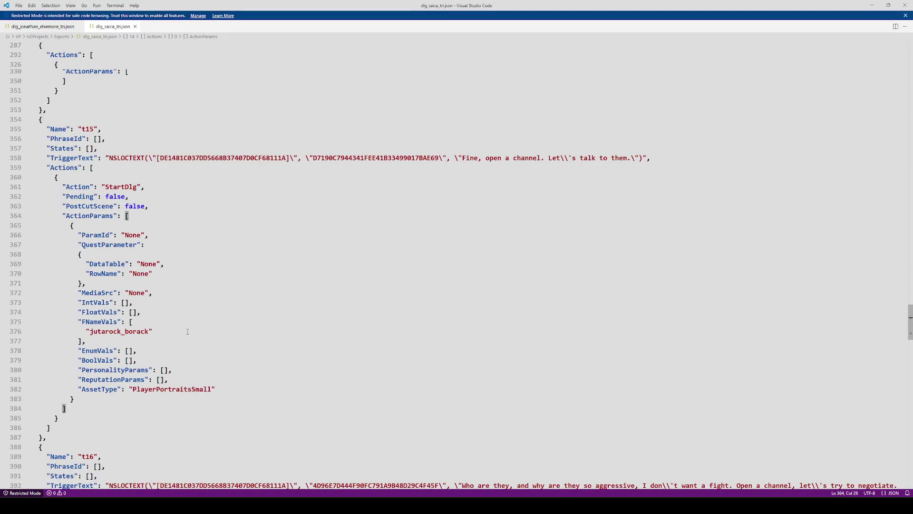
double_click(141, 332)
key(ctrl+c)
key(alt+Tab)
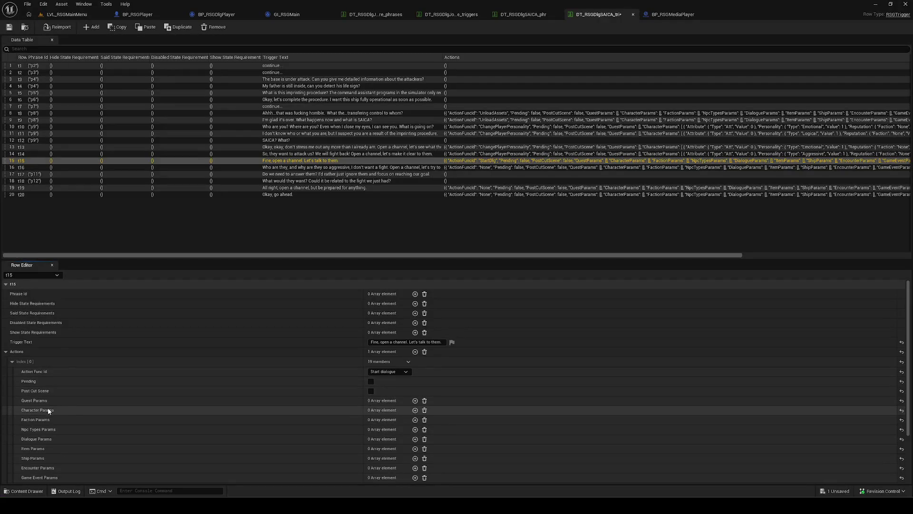
scroll(128, 401, down, 1)
scroll(124, 404, down, 1)
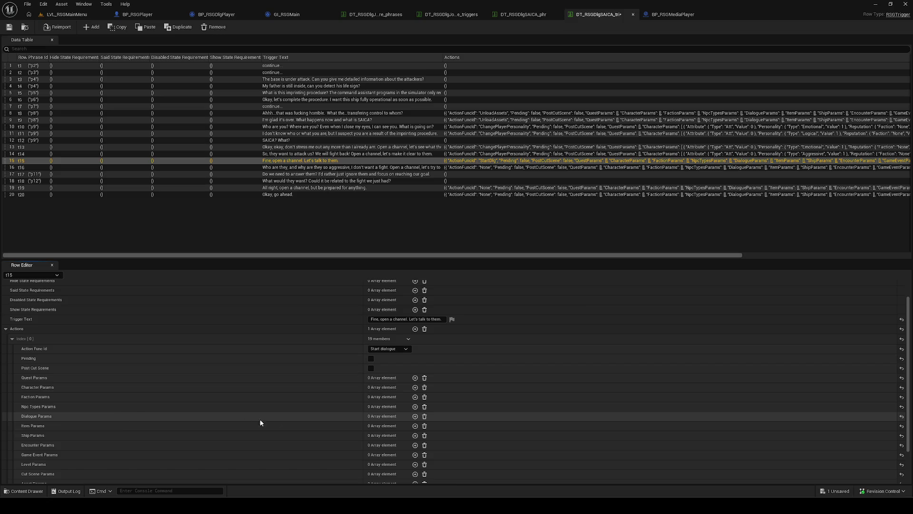
click(415, 416)
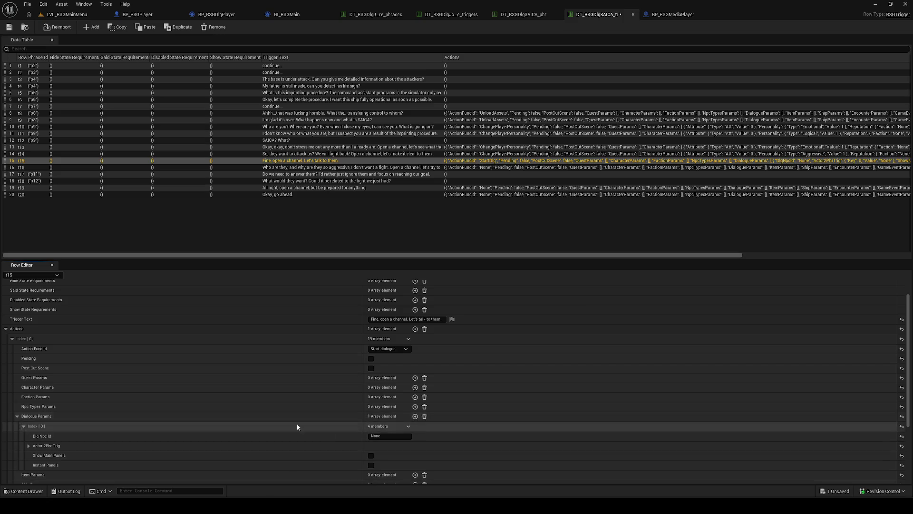
scroll(186, 446, down, 3)
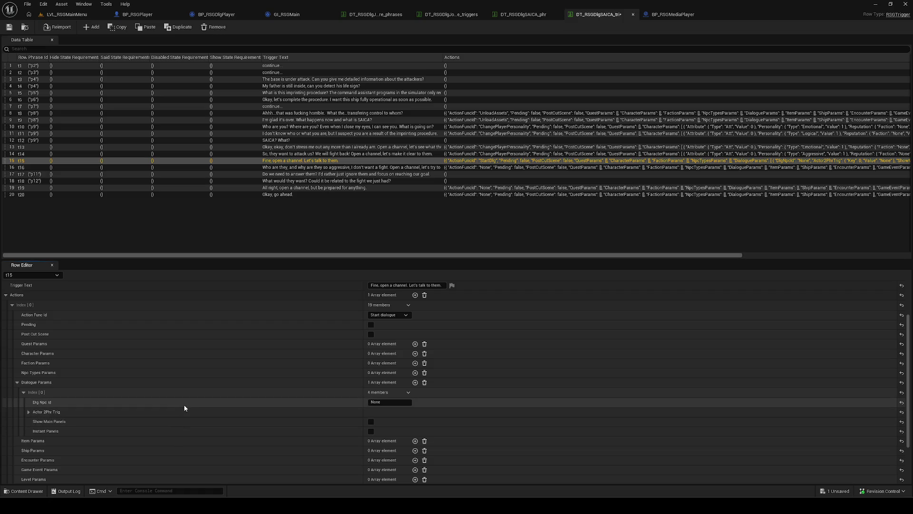
click(390, 402)
key(ctrl+v)
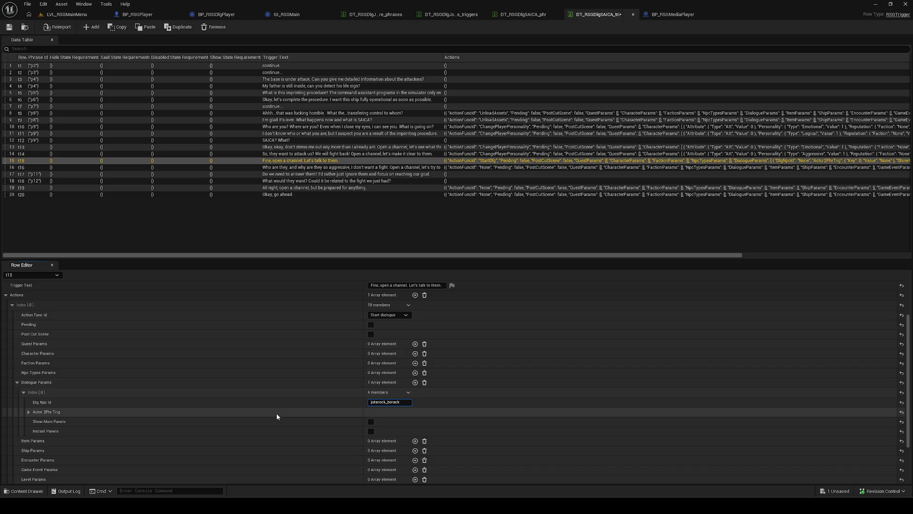
scroll(286, 365, up, 1)
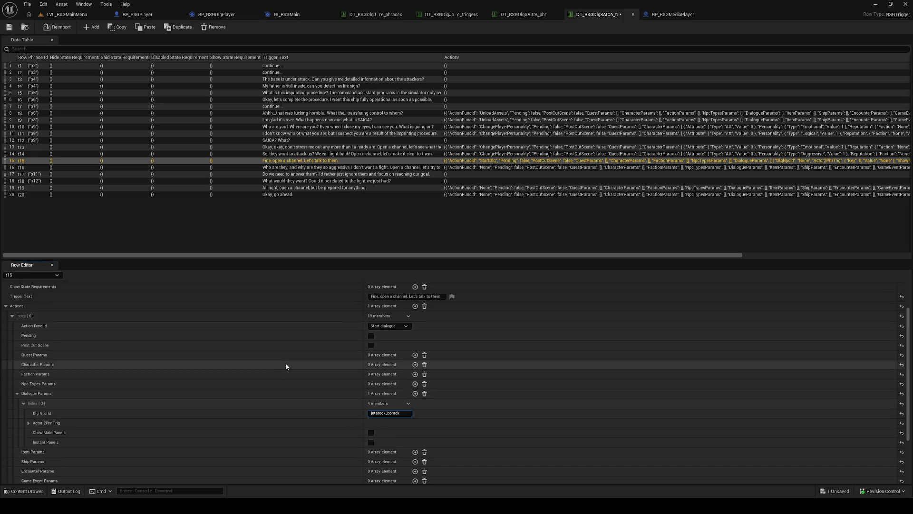
key(alt+Tab)
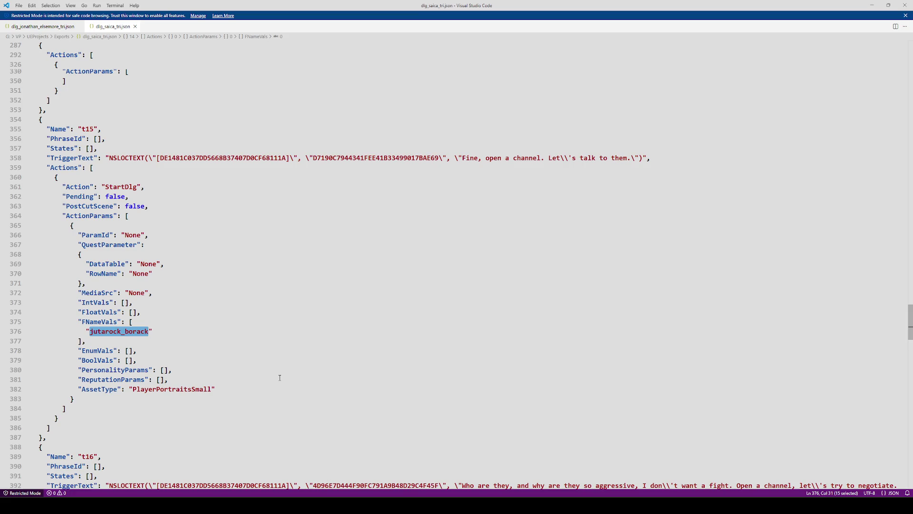
Save the trigger table with t15's changes and select row t16.
scroll(280, 378, down, 3)
scroll(281, 377, up, 3)
key(alt+Tab)
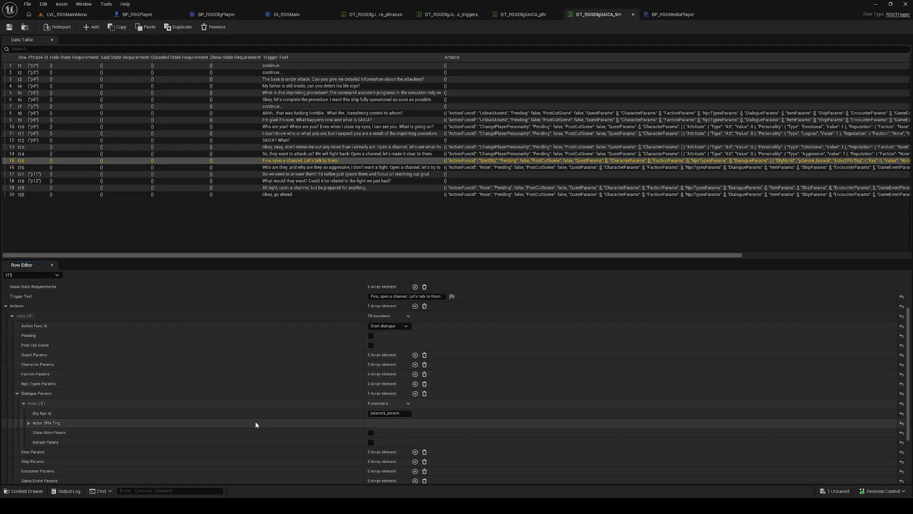
key(ctrl+s)
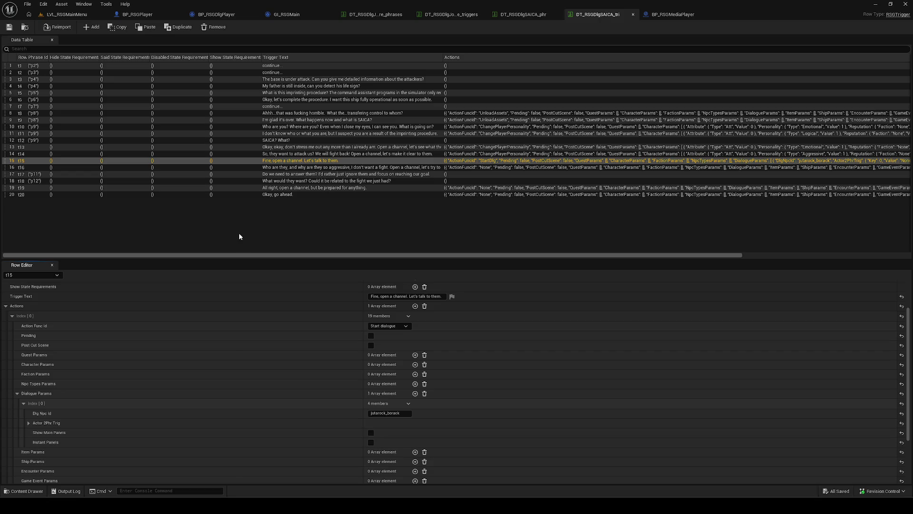
click(62, 167)
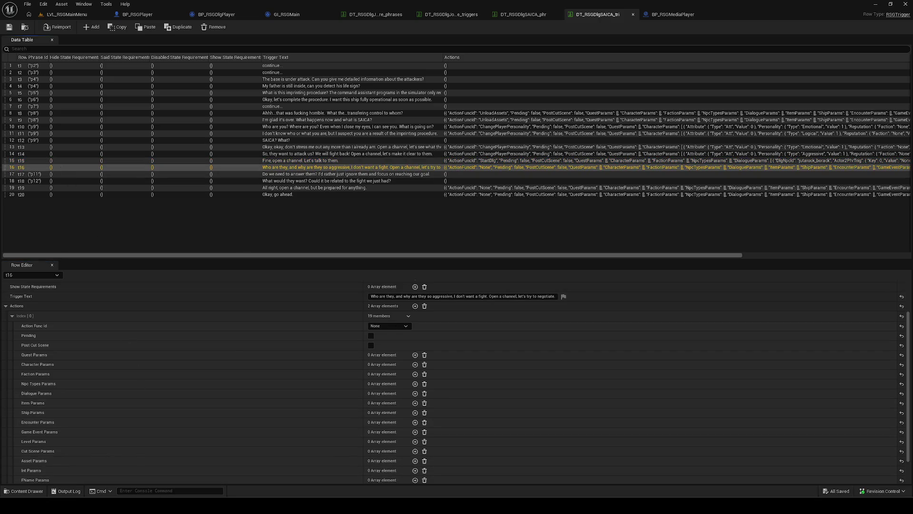
Read t16's JSON entry (Peaceful +1, Aggressive −1, then StartDlg) and return to Unreal.
key(alt+Tab)
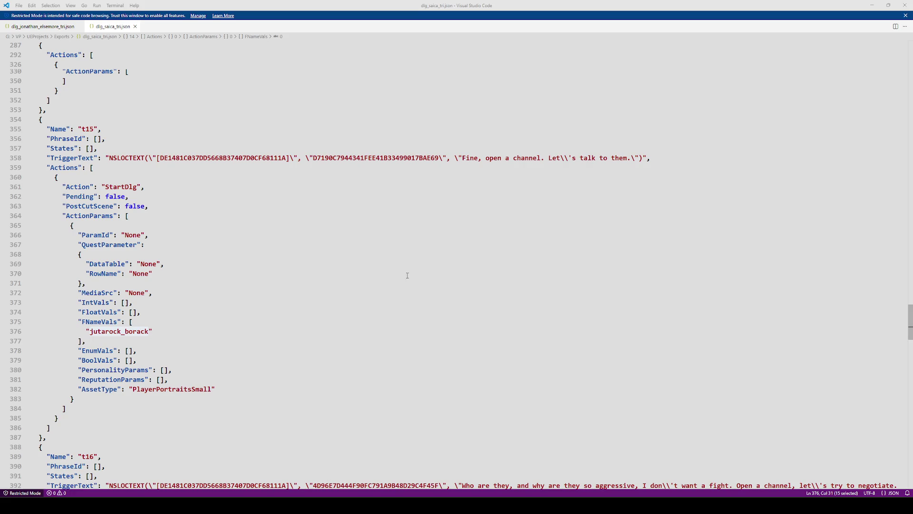
click(207, 242)
scroll(217, 286, down, 10)
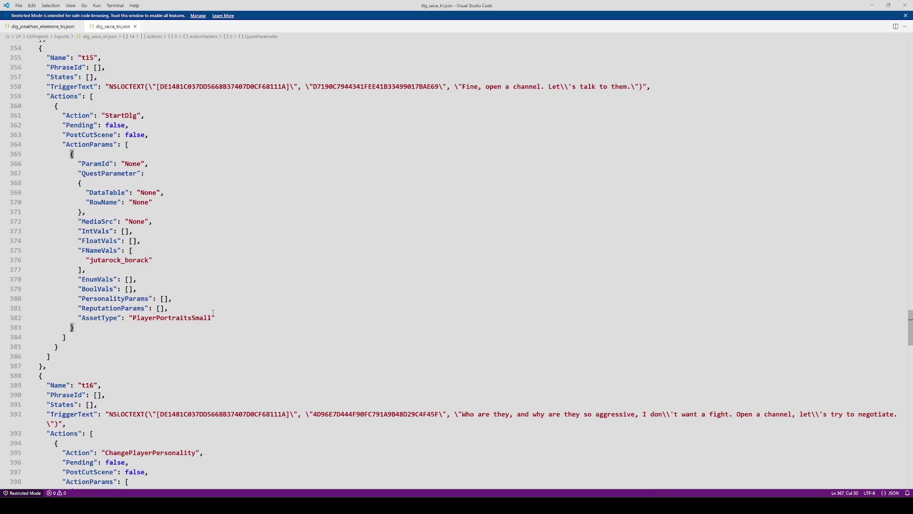
scroll(226, 315, down, 1)
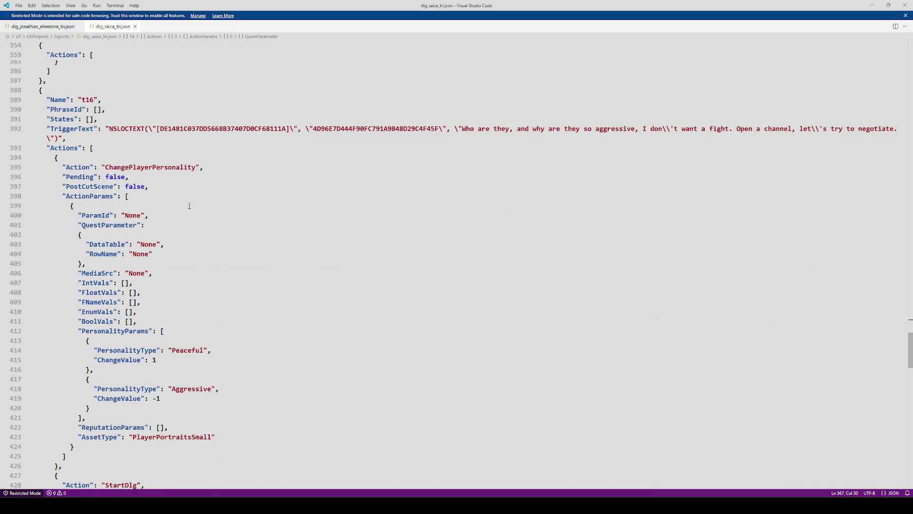
scroll(195, 217, down, 1)
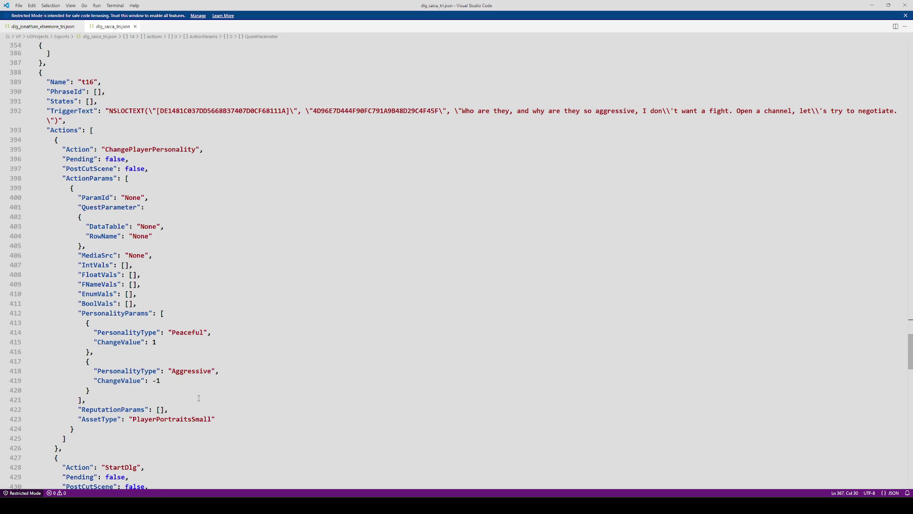
key(alt+Tab)
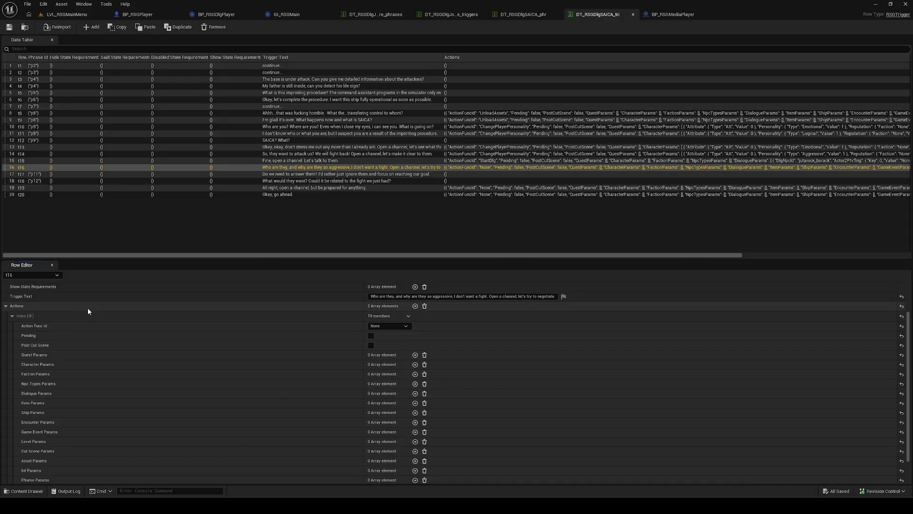
Make t16's first action change player personality and add a character parameter entry.
click(53, 318)
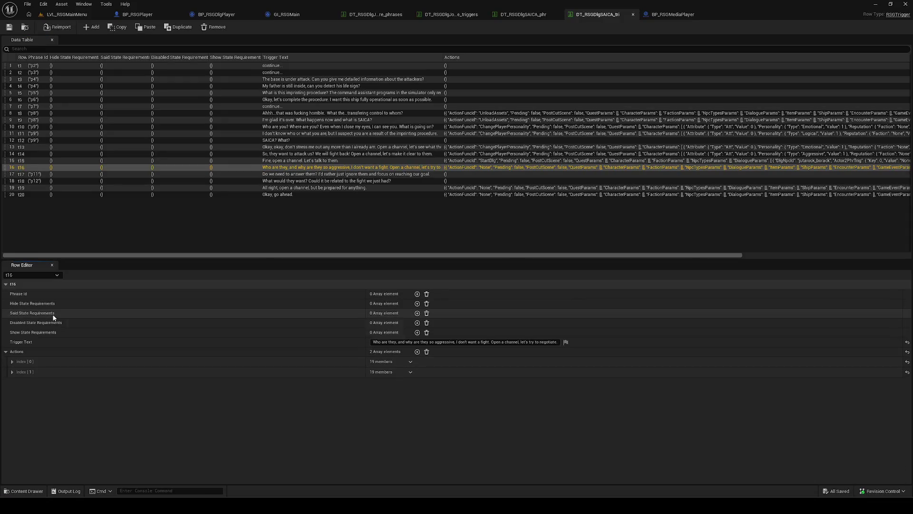
click(72, 360)
click(406, 372)
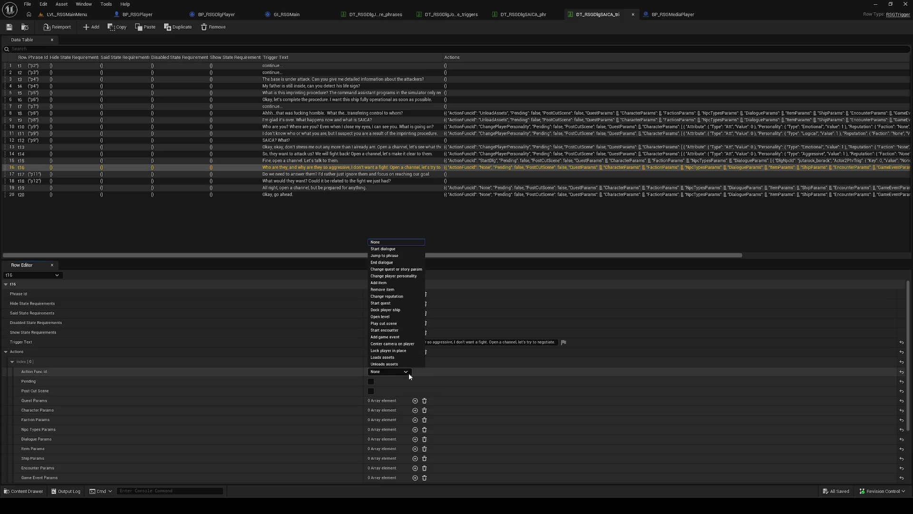
click(405, 272)
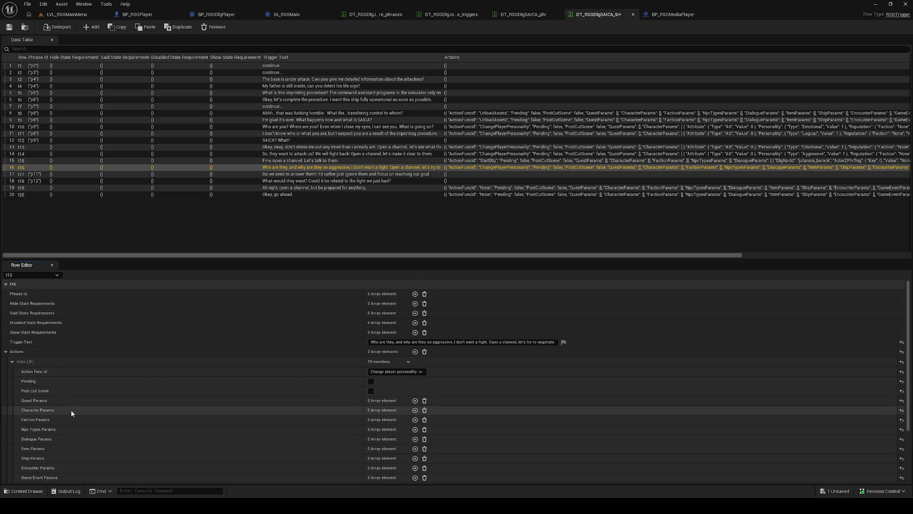
click(415, 410)
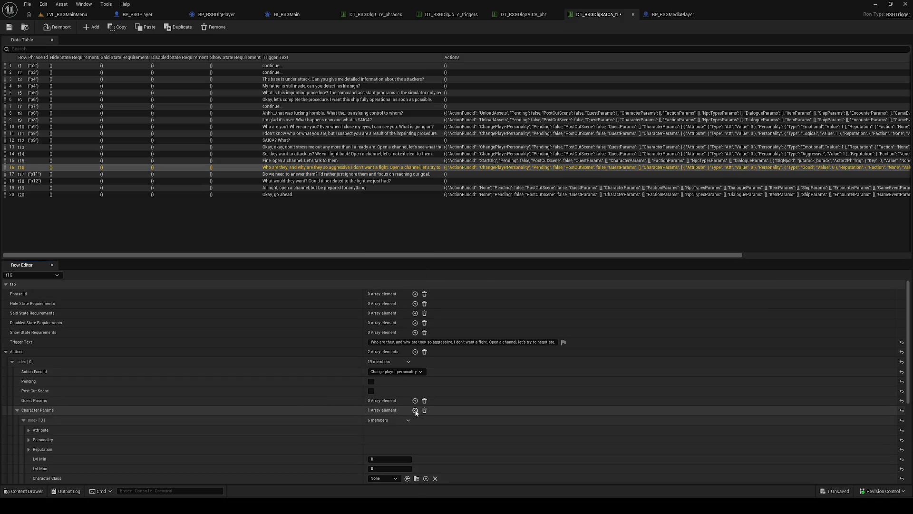
click(70, 420)
click(78, 428)
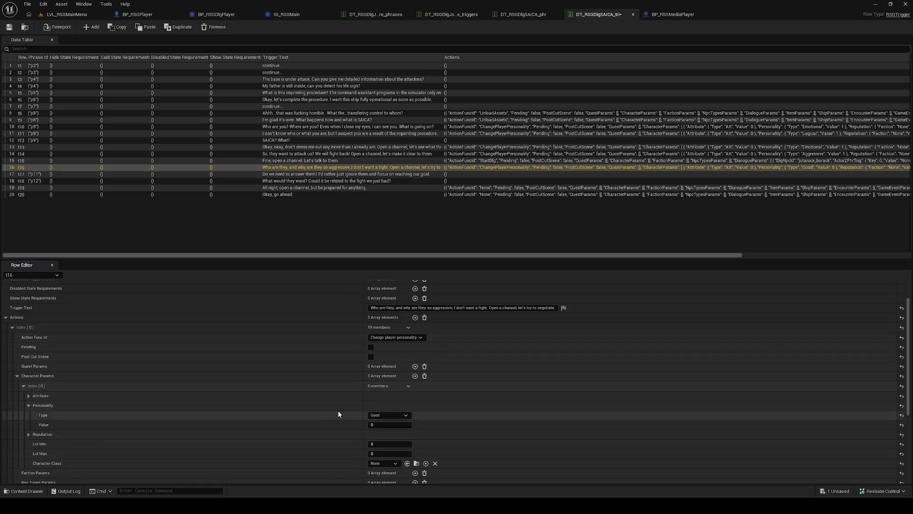
key(alt+Tab)
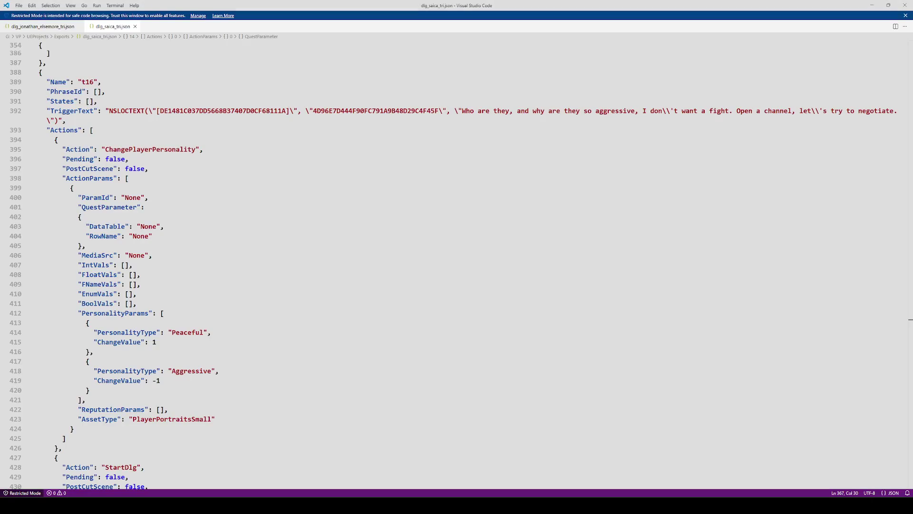
key(alt+Tab)
Give the first personality entry type Peaceful with value 1.
click(400, 416)
click(398, 443)
click(385, 425)
text(1)
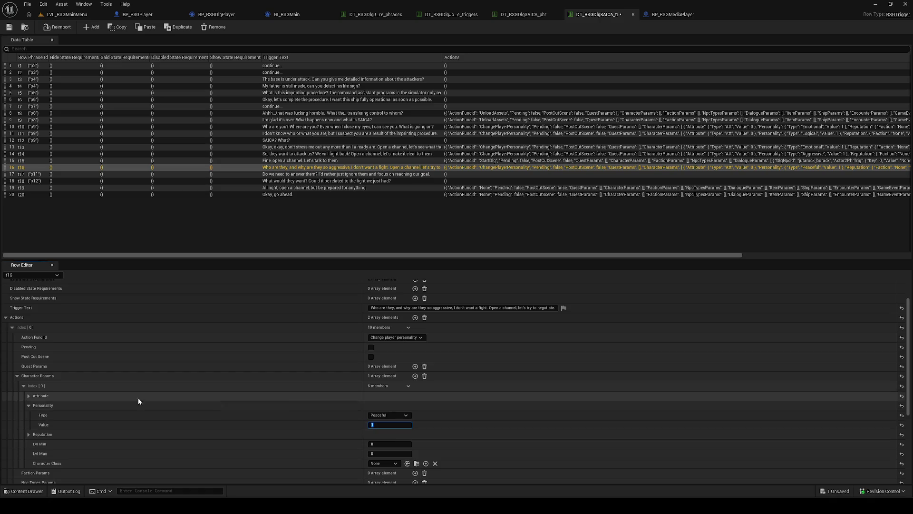
click(38, 383)
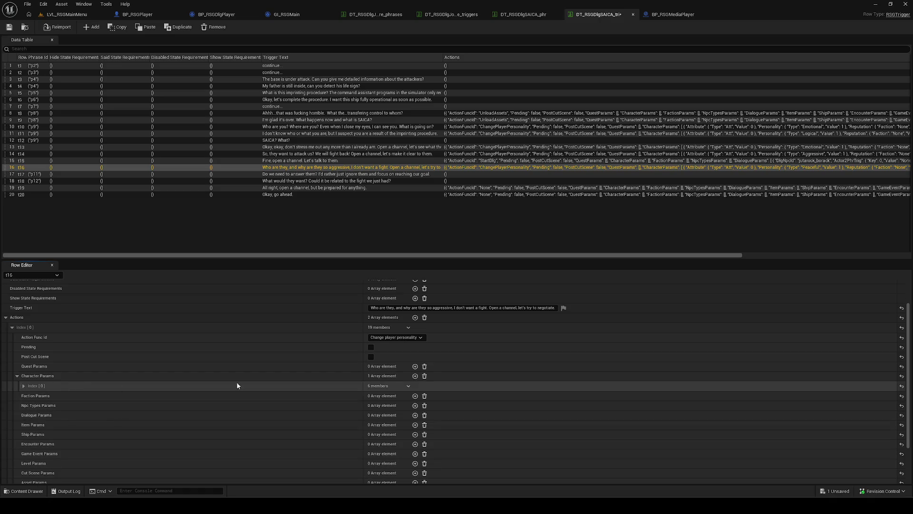
Add a second personality entry, Aggressive with value -1, and save.
click(415, 376)
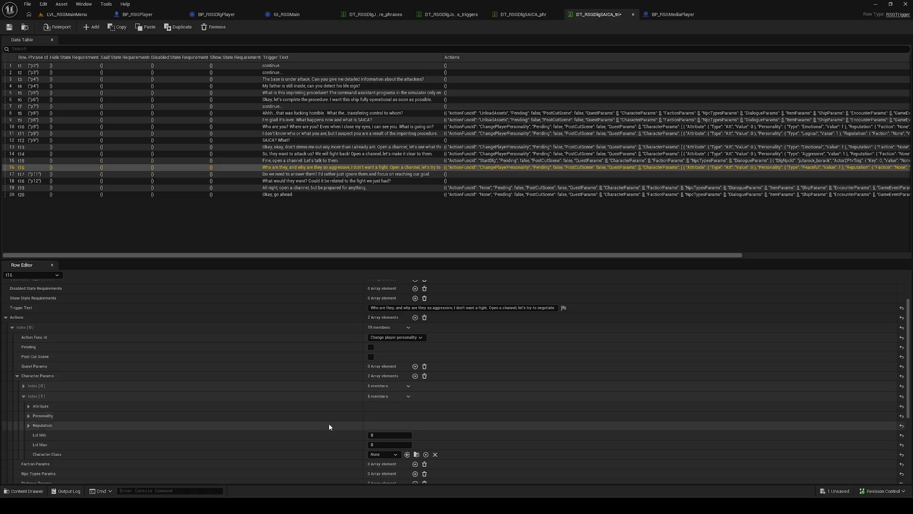
click(101, 414)
click(400, 425)
click(399, 446)
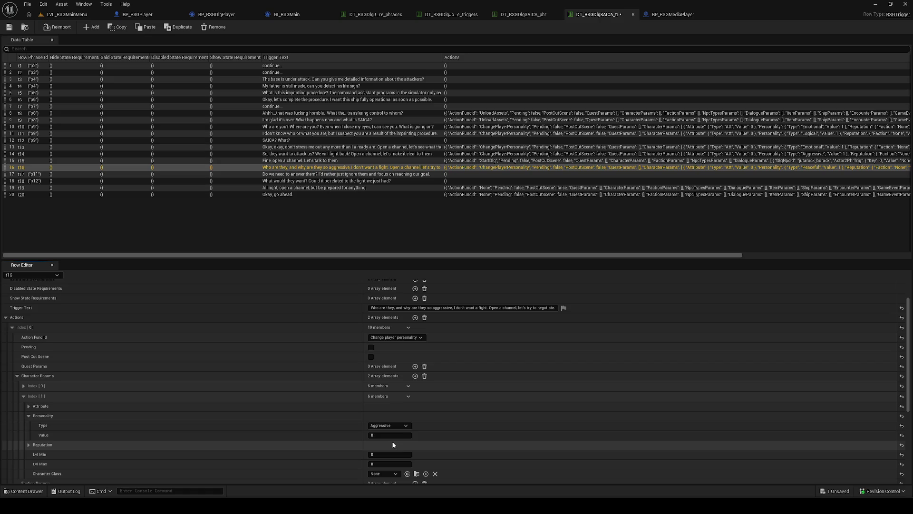
click(385, 435)
text(1)
key(ctrl+s)
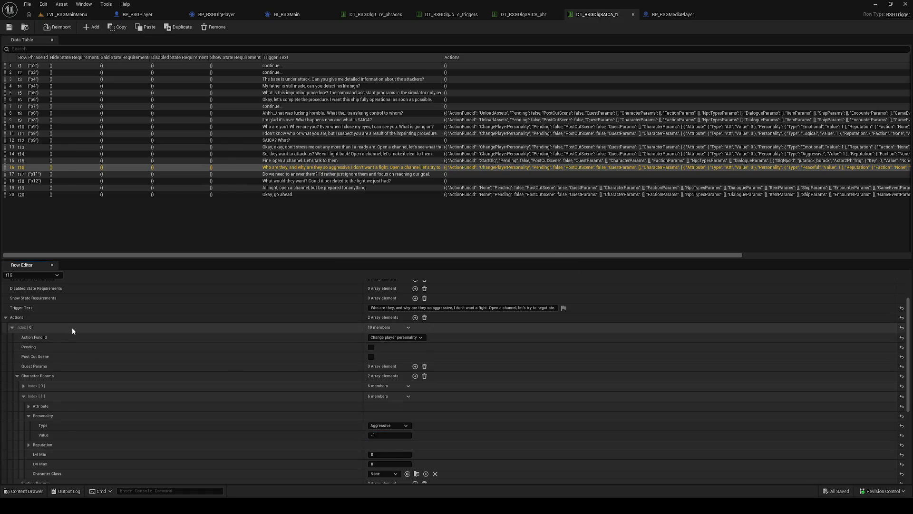
Check t16's second action function and copy NPC id jutarock_borack from the JSON.
click(54, 326)
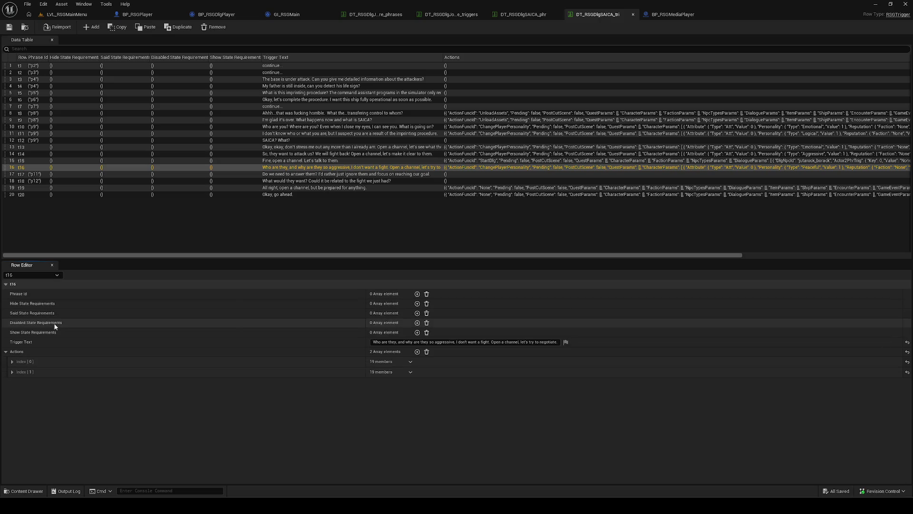
click(51, 371)
click(388, 383)
click(390, 259)
key(alt+Tab)
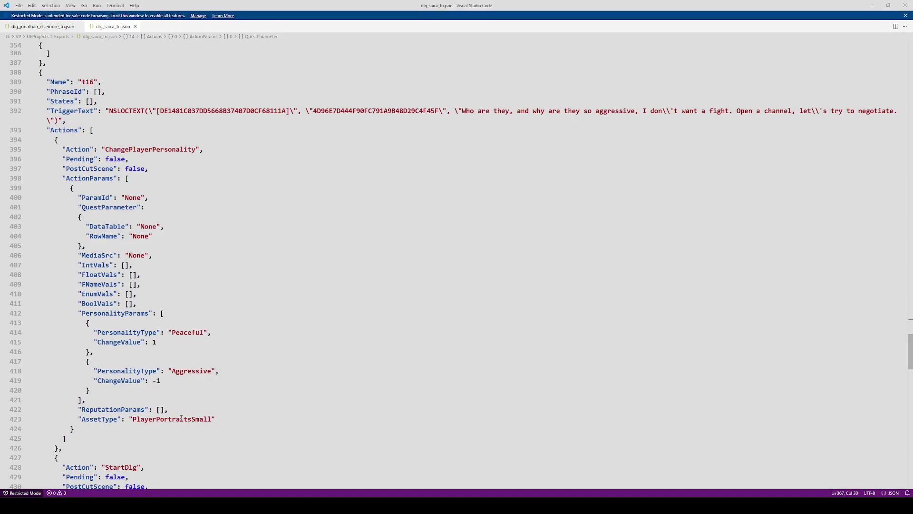
scroll(229, 391, down, 9)
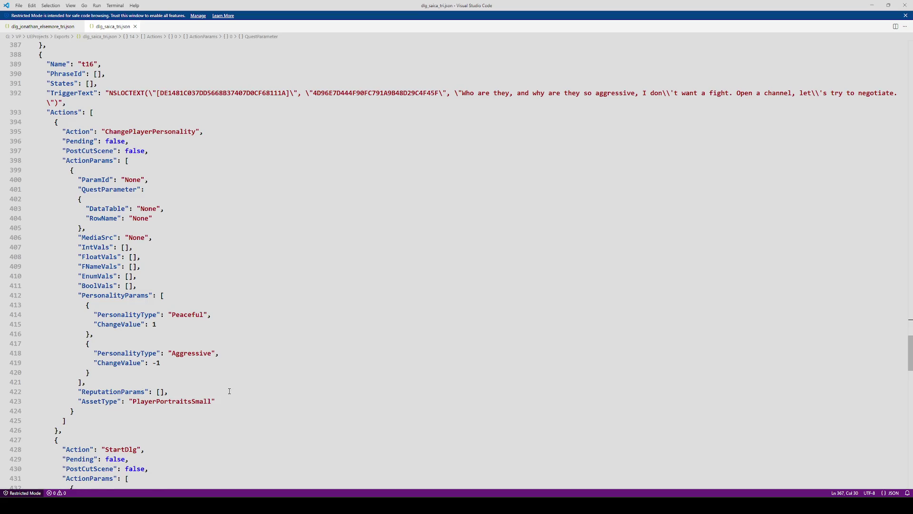
double_click(124, 344)
key(ctrl+c)
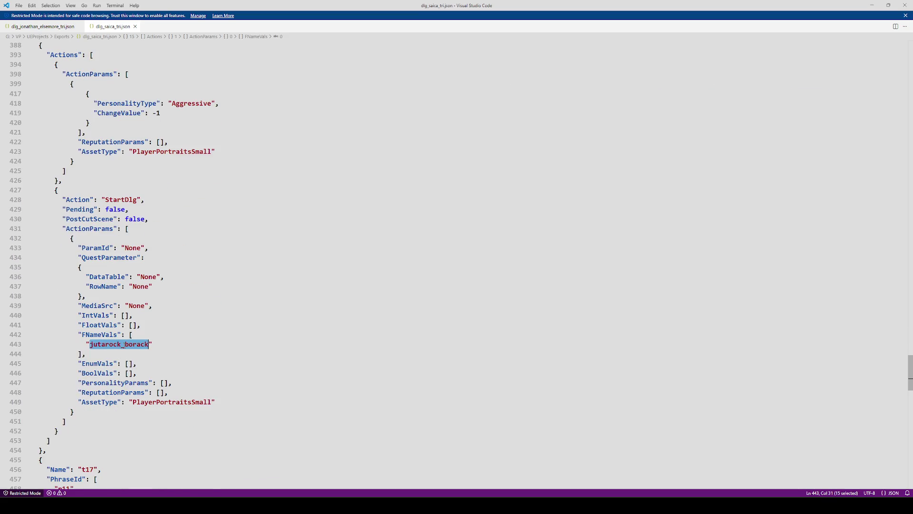
key(alt+Tab)
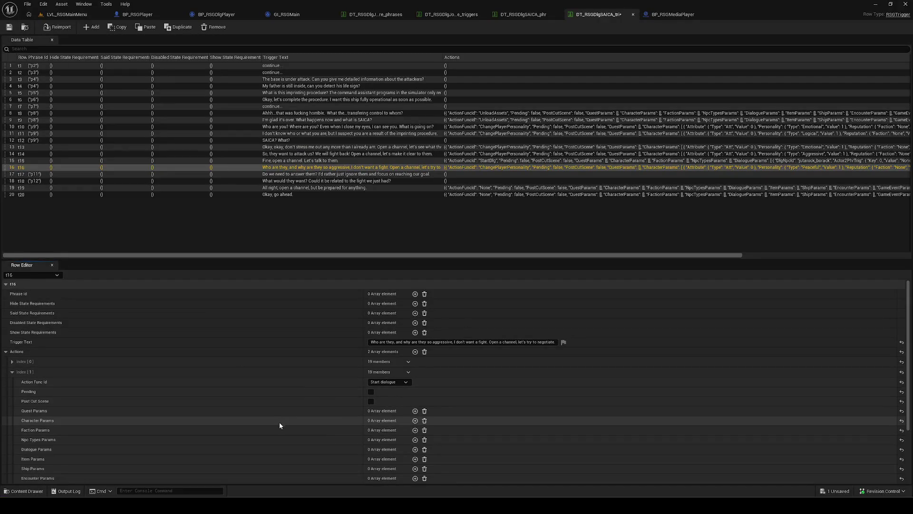
Add a dialogue parameter with Dlg Npc Id jutarock_borack to t16's second action, then save the table.
scroll(279, 422, down, 2)
scroll(267, 423, down, 2)
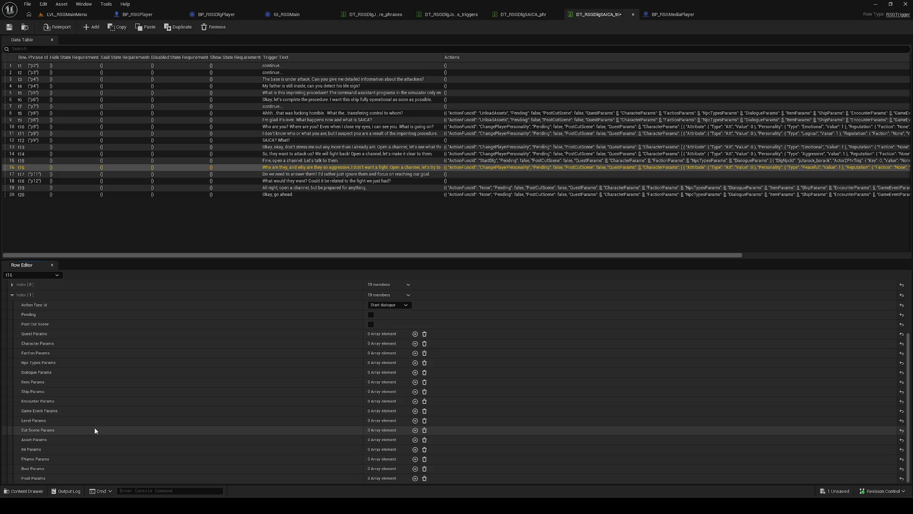
scroll(209, 409, up, 2)
scroll(207, 413, down, 2)
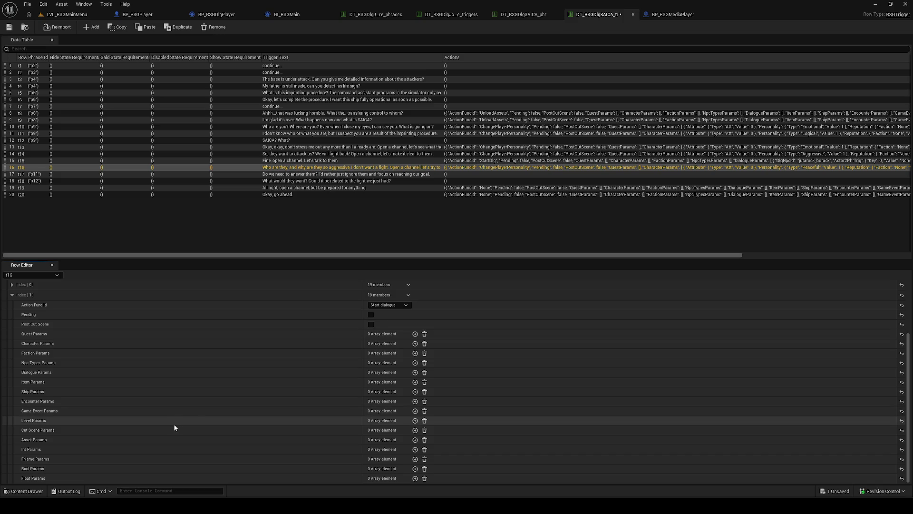
scroll(202, 407, up, 2)
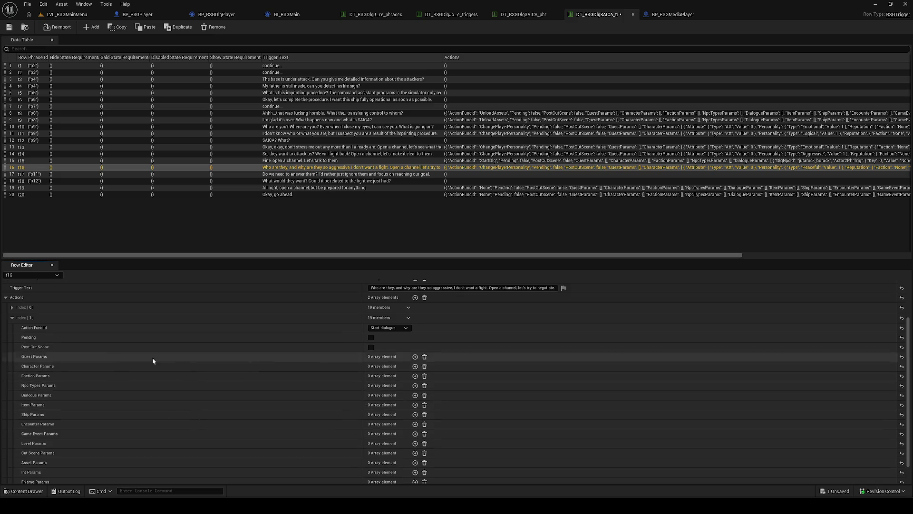
click(415, 395)
click(383, 415)
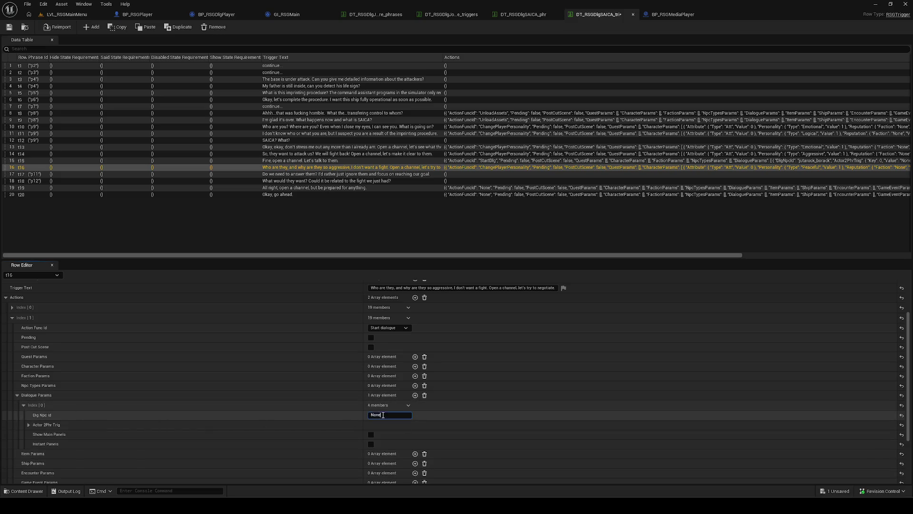
key(ctrl+v)
key(ctrl+s)
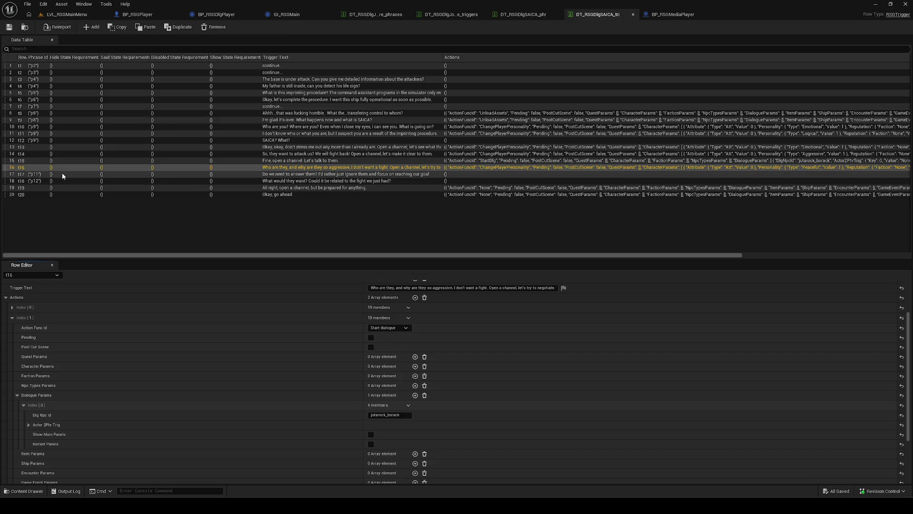
click(62, 174)
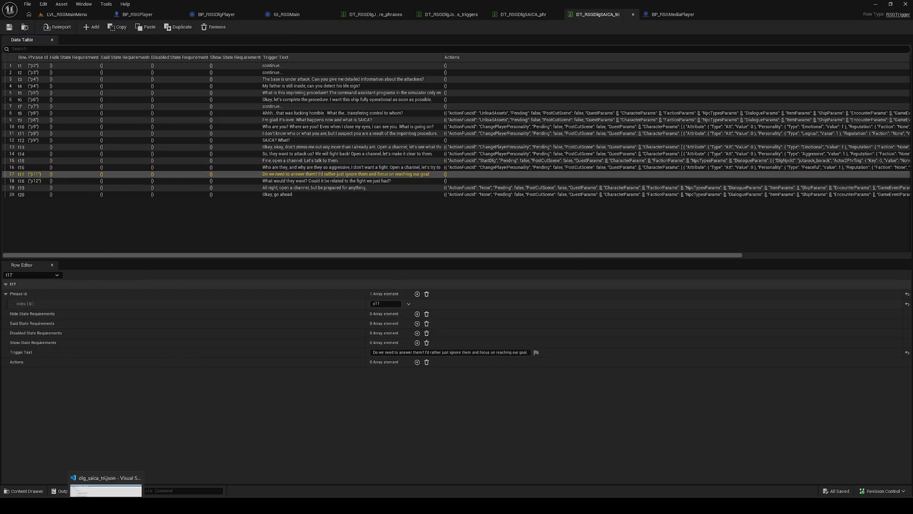
Check the JSON export to confirm row t17 has no actions.
click(107, 485)
scroll(339, 303, down, 10)
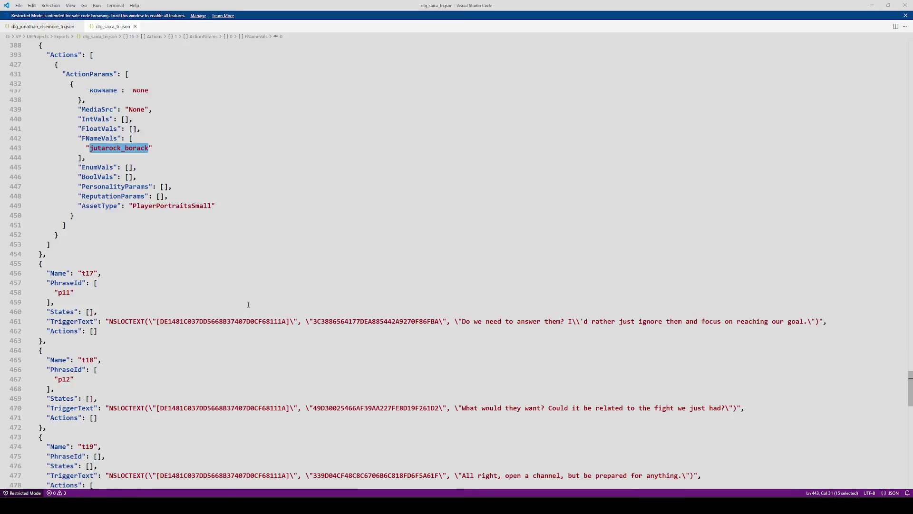
key(alt+Tab)
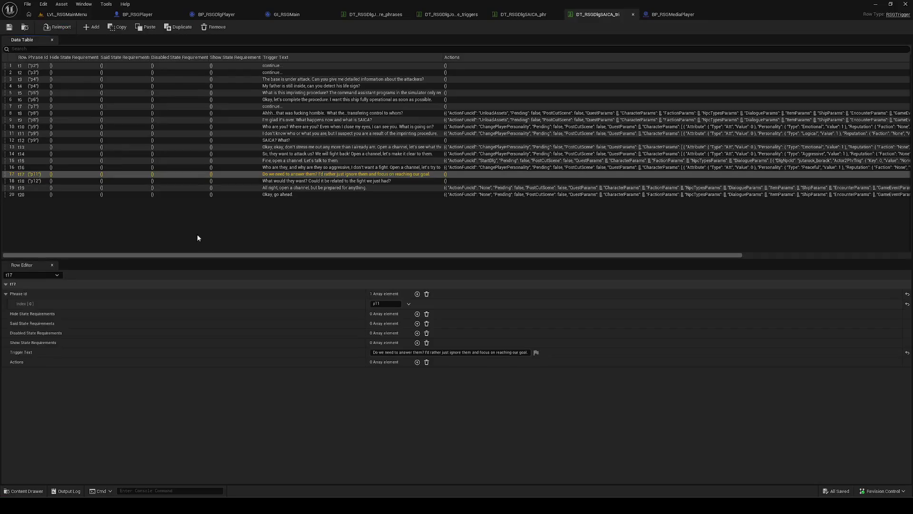
Select rows t18 and t19, confirming in the JSON that t18 has no actions and t19 starts dialogue with echoon_bifaal.
click(418, 181)
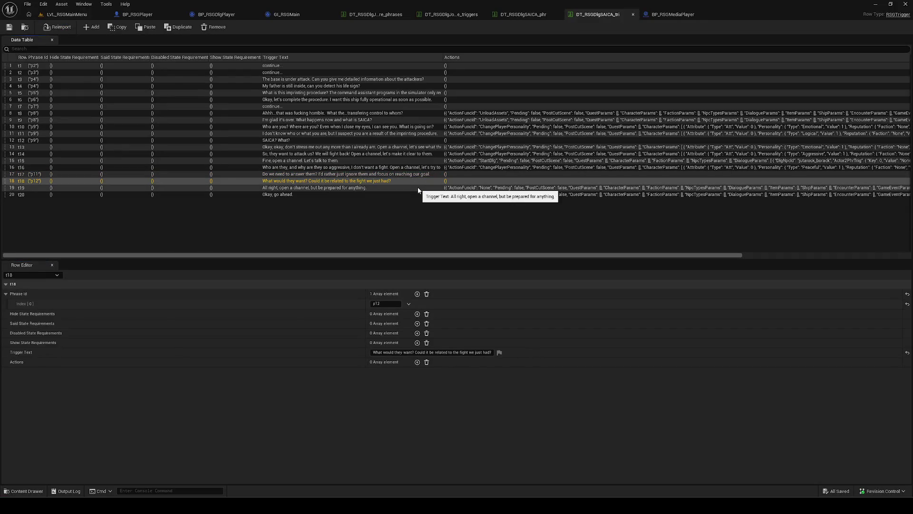
click(419, 188)
key(alt+Tab)
scroll(211, 313, down, 3)
scroll(210, 313, down, 4)
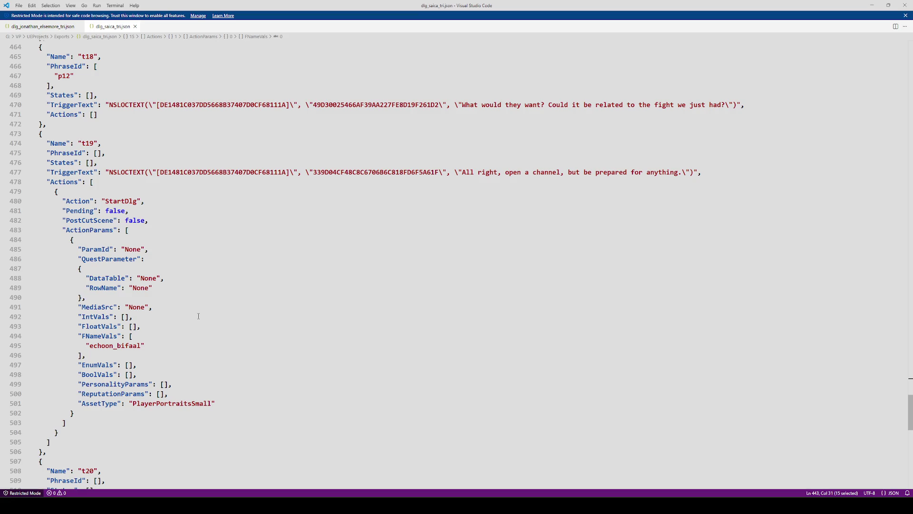
key(alt+Tab)
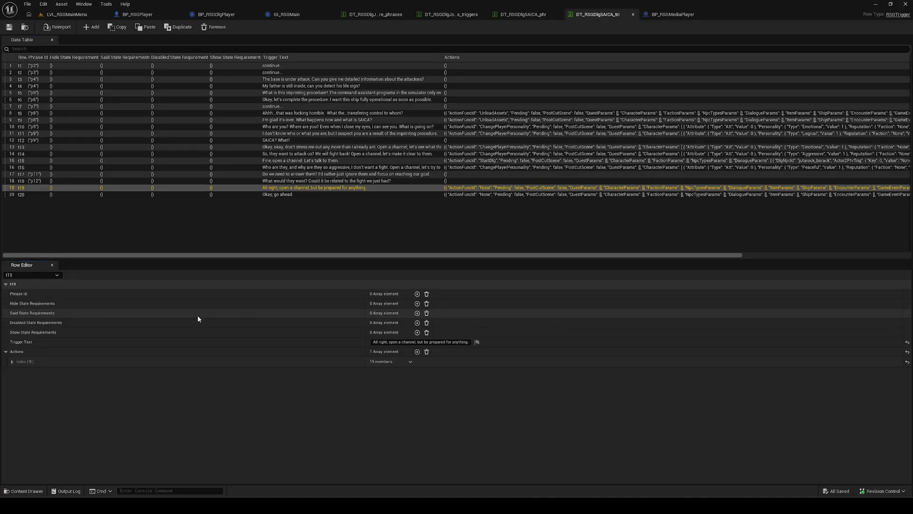
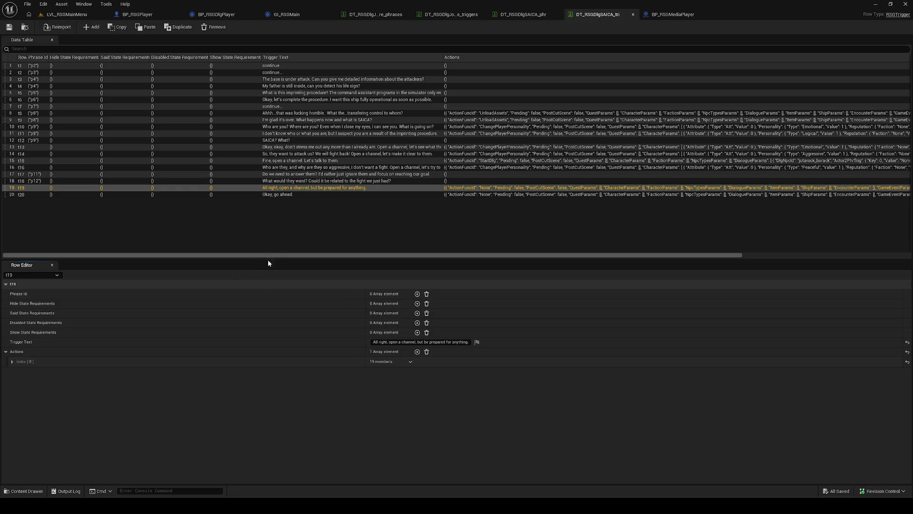
Copy t19's NPC id echoon_bifaal from the exported JSON.
key(alt+Tab)
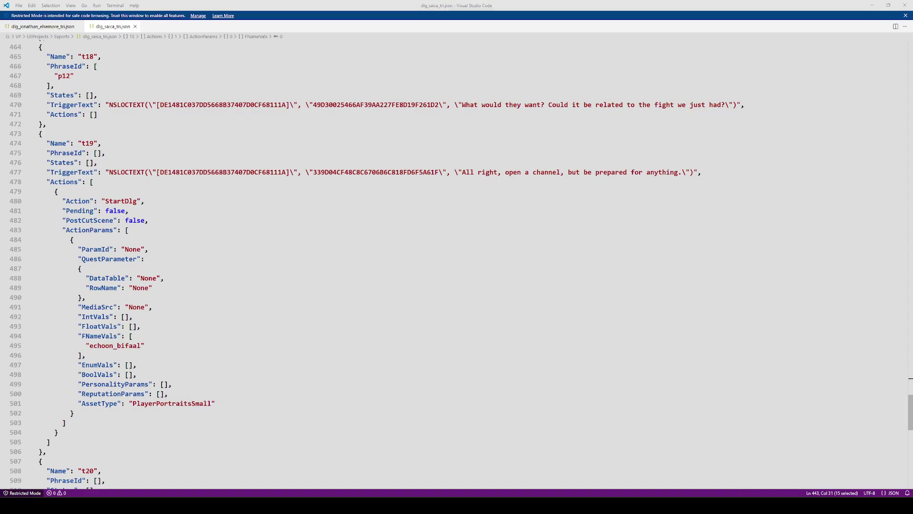
click(125, 346)
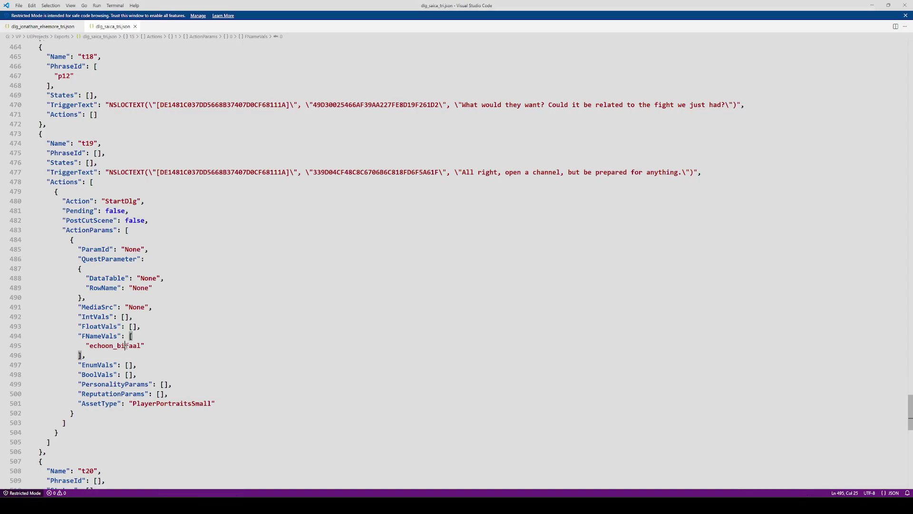
double_click(126, 345)
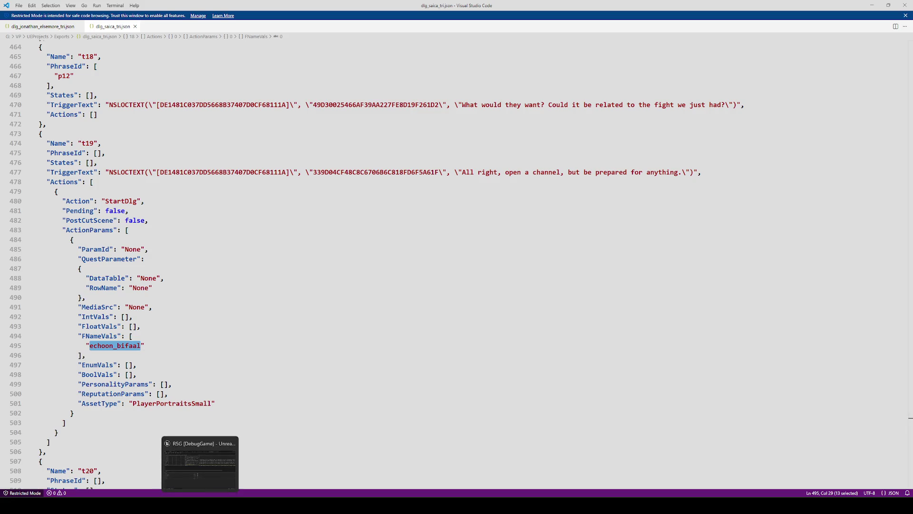
click(200, 459)
Set t19's action to Start dialogue with Dlg Npc Id echoon_bifaal and save the table.
click(77, 365)
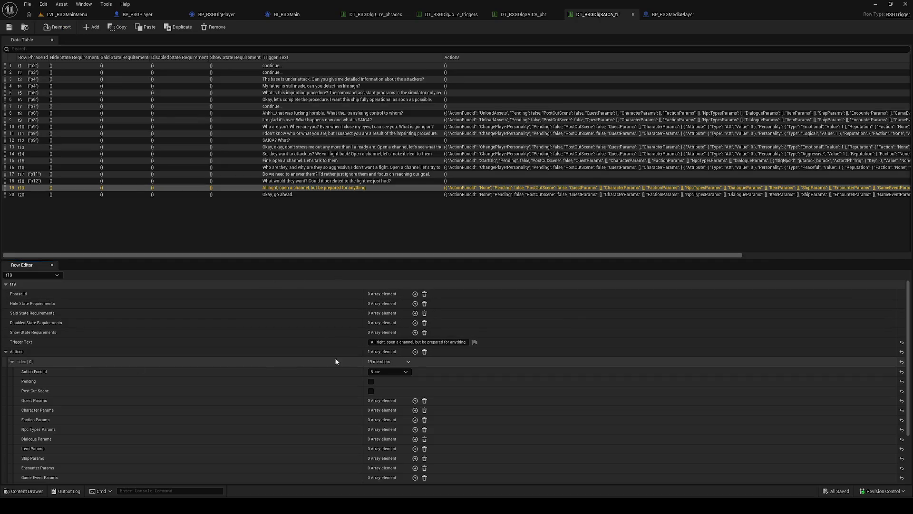
click(386, 372)
click(403, 249)
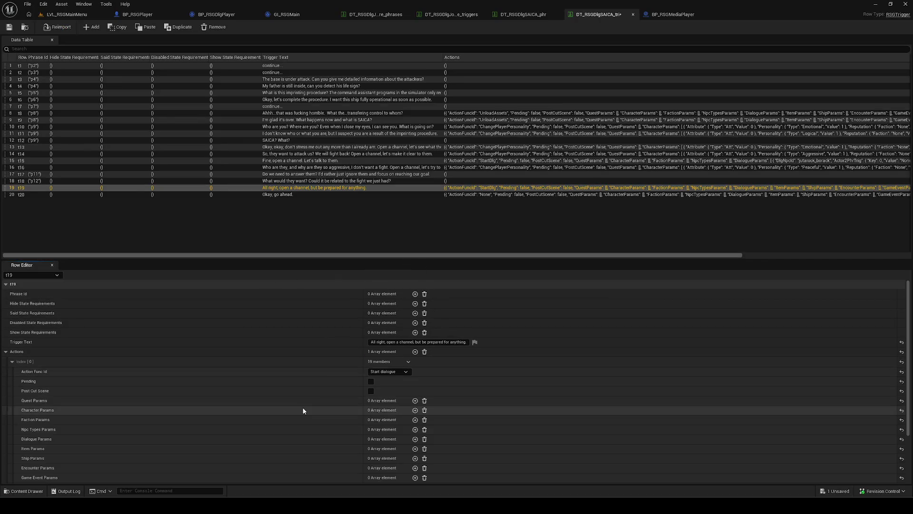
scroll(302, 407, down, 2)
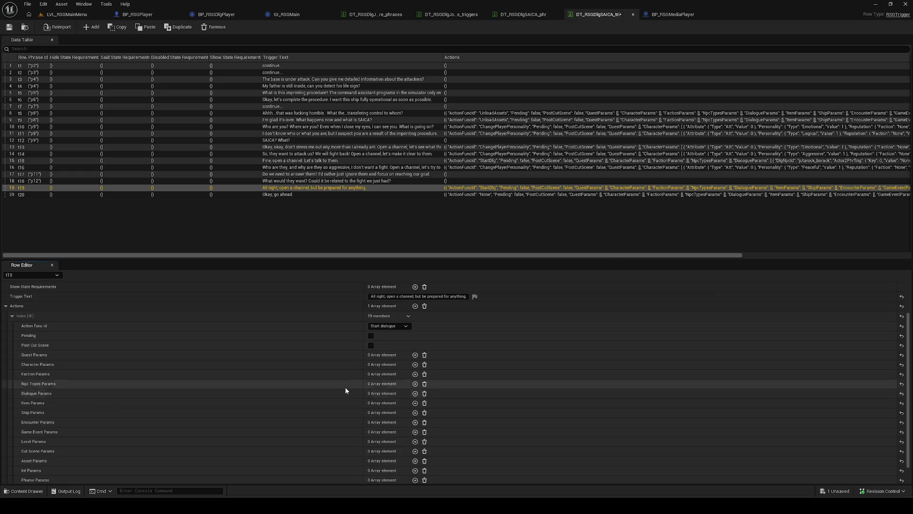
click(415, 393)
click(389, 413)
key(ctrl+v)
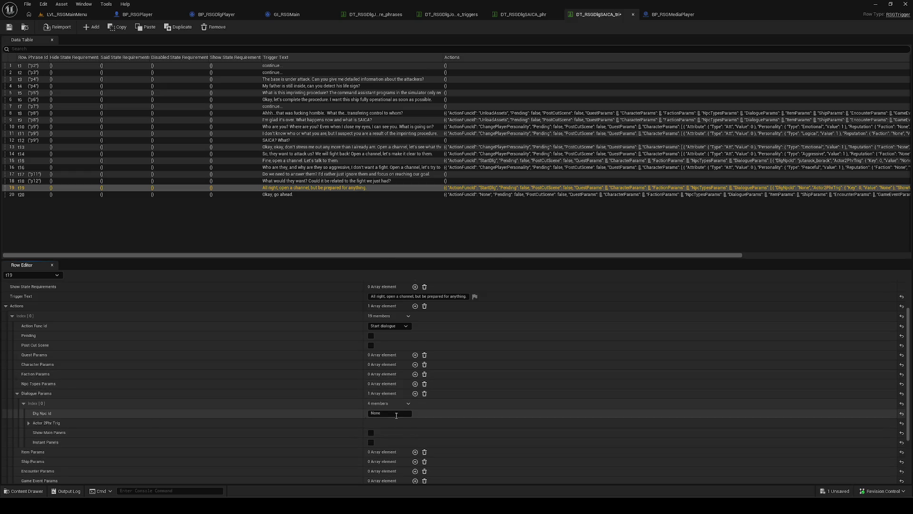
click(8, 26)
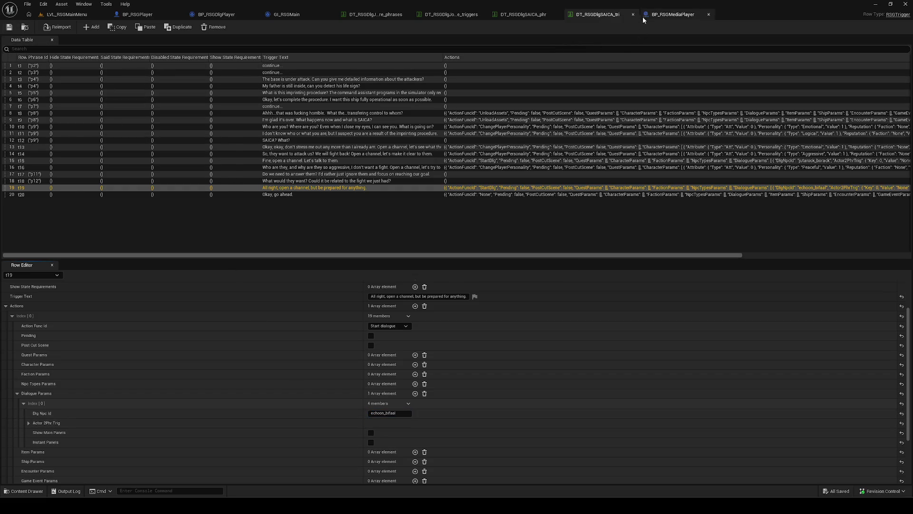
click(250, 195)
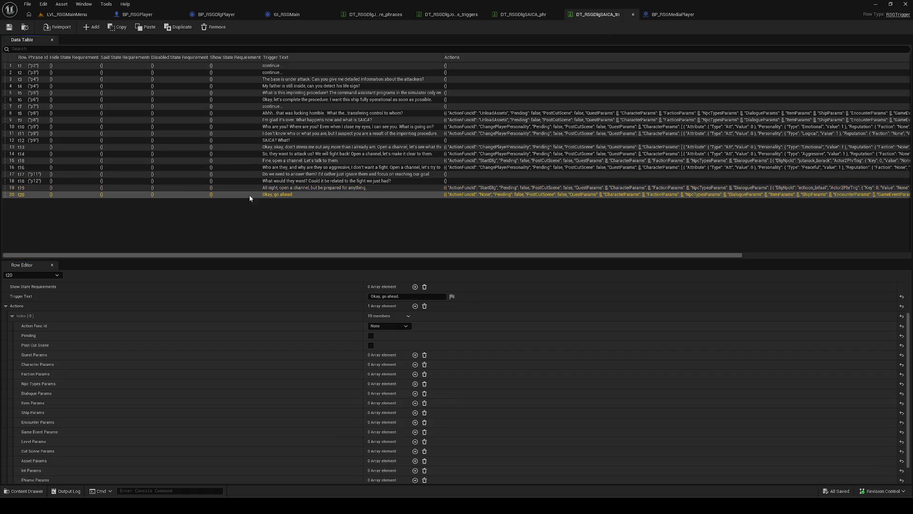
Check t20 in the JSON and set its action to Start dialogue.
key(alt+Tab)
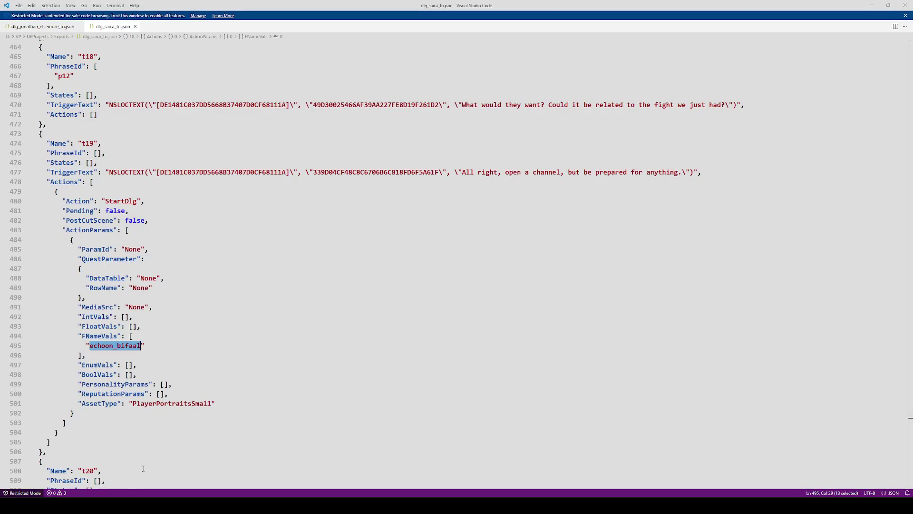
scroll(215, 368, down, 10)
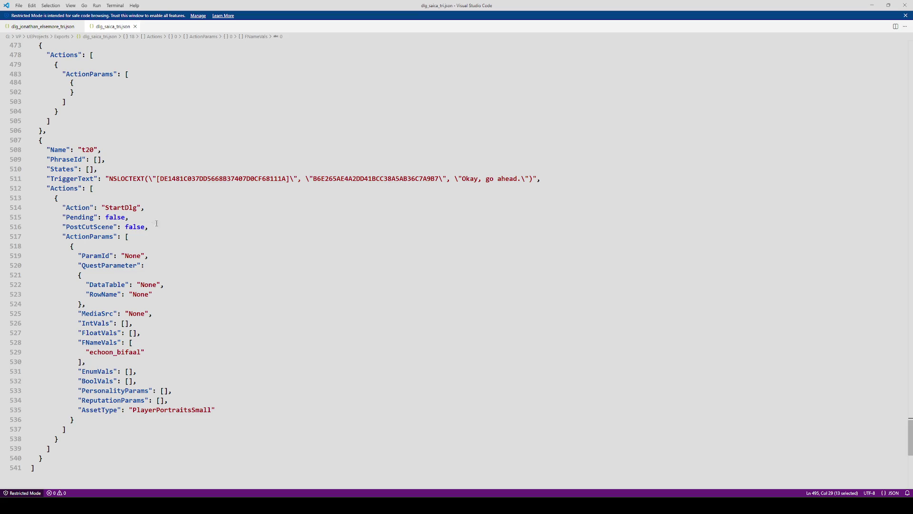
key(alt+Tab)
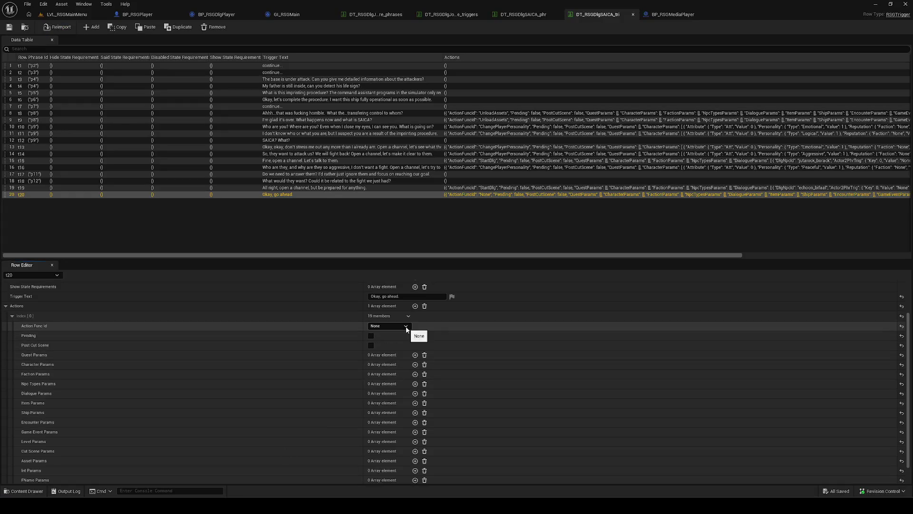
click(397, 326)
click(395, 340)
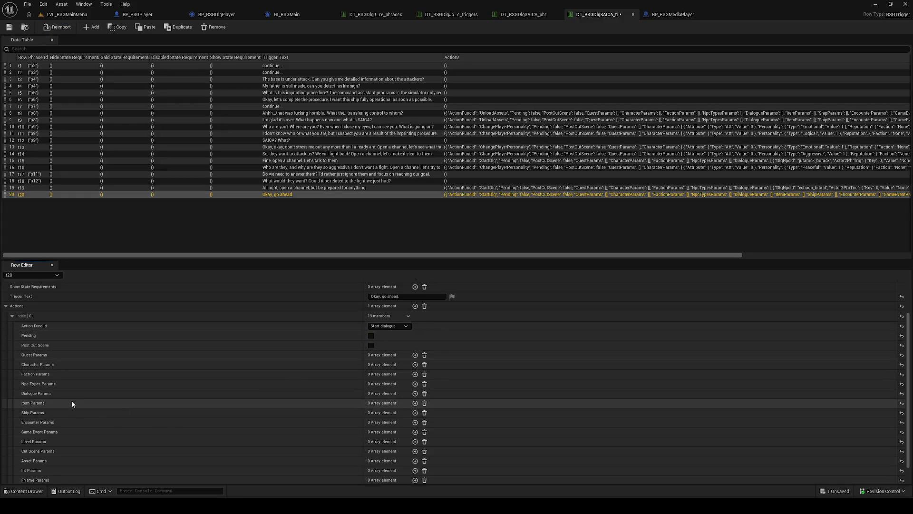
Add a Dialogue Params element with Dlg Npc Id echoon_bifaal, save, and view DT_RSGDlgSAICA_phr.
click(414, 393)
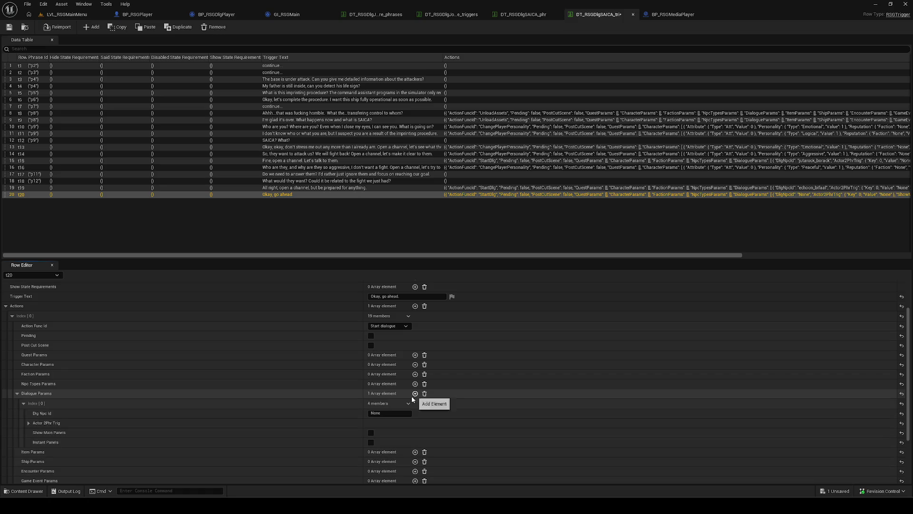
click(388, 413)
text(echoon_bifaal)
click(10, 28)
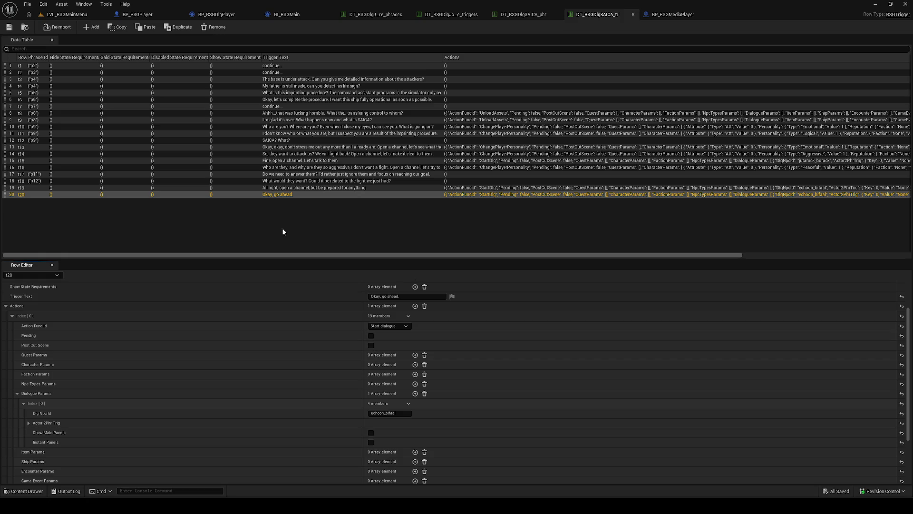
click(532, 14)
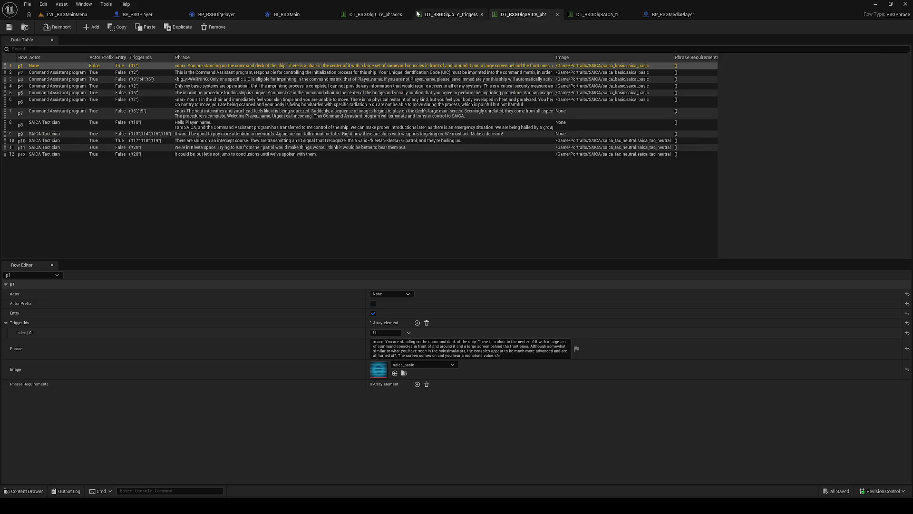
Close the phrases, triggers, SAICA_phr, SAICA_tri and BP_RSGMediaPlayer tabs and show the Dialogues DataTables folder.
click(381, 16)
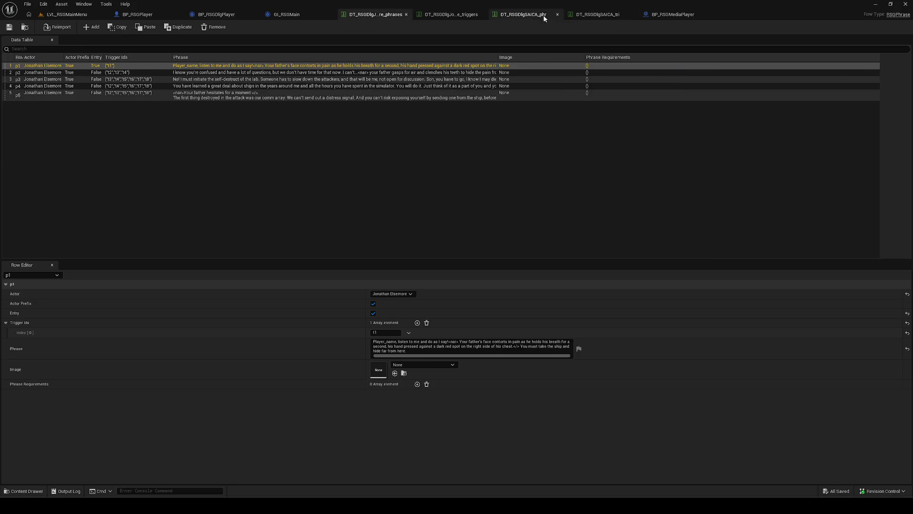
click(535, 15)
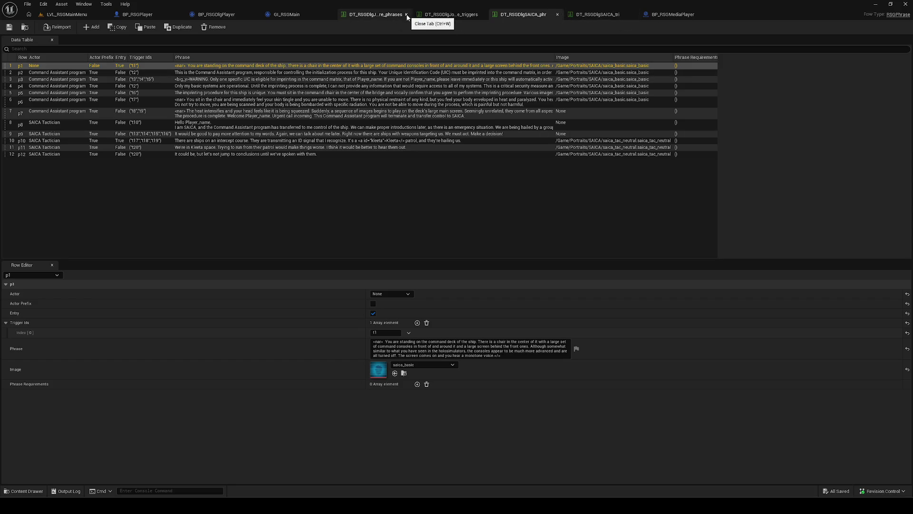
click(406, 15)
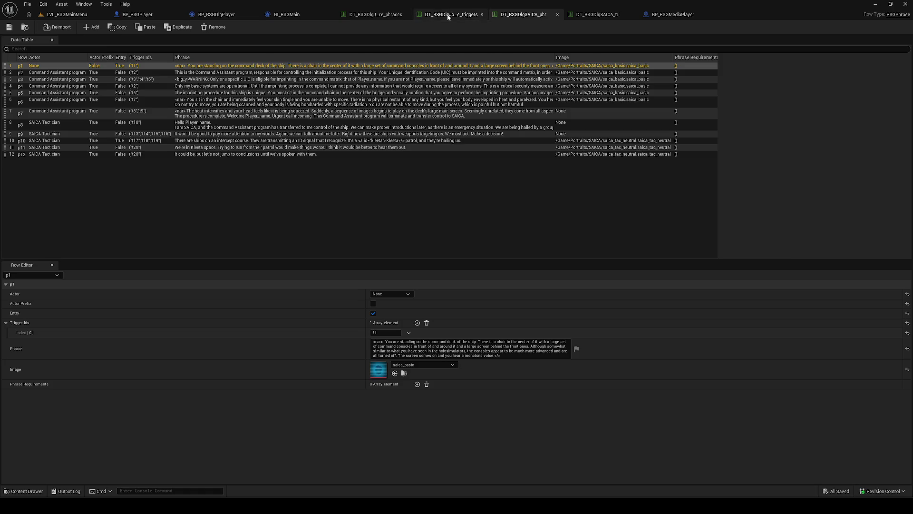
click(407, 15)
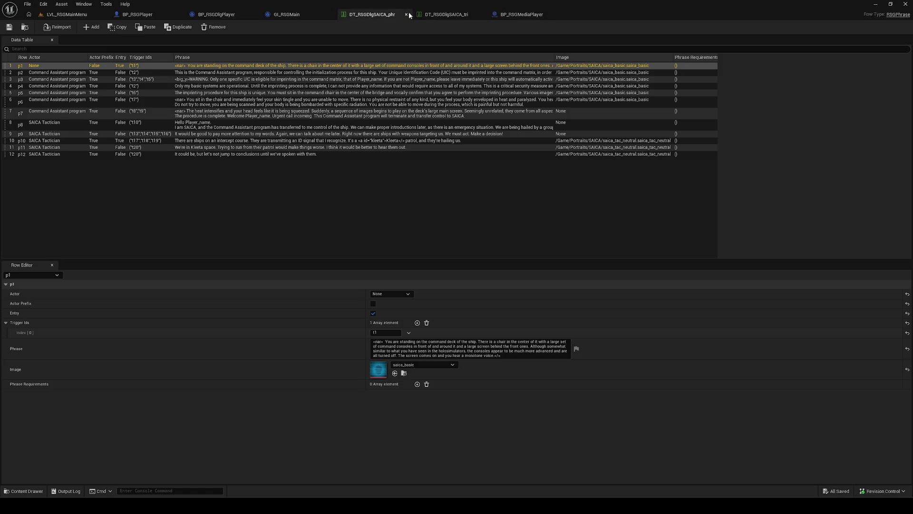
click(407, 15)
click(406, 15)
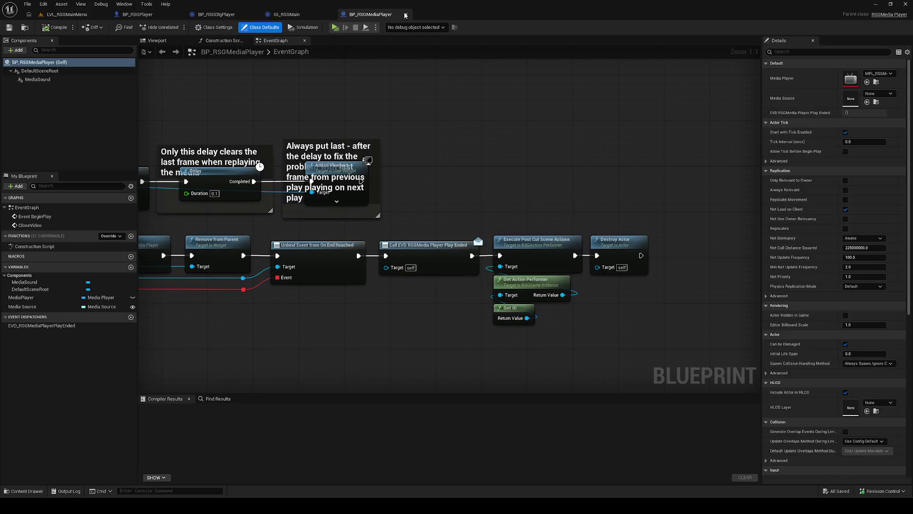
click(405, 15)
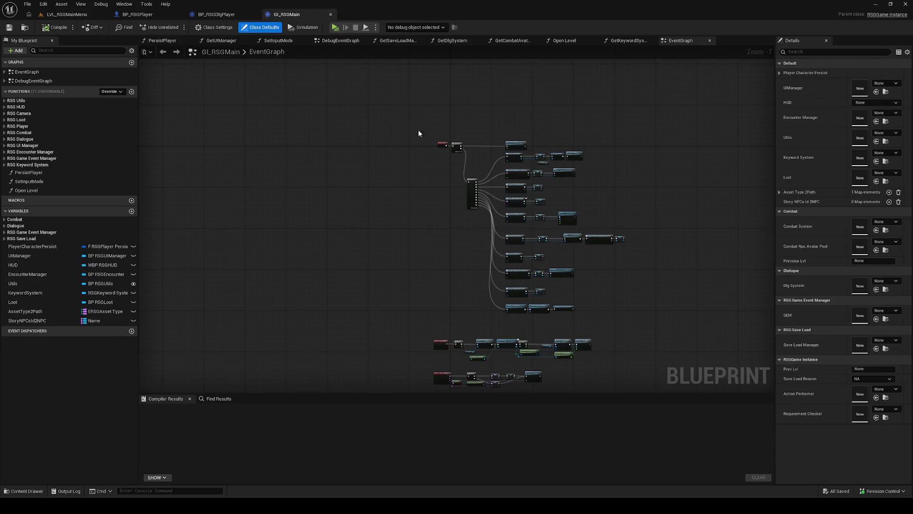
click(24, 491)
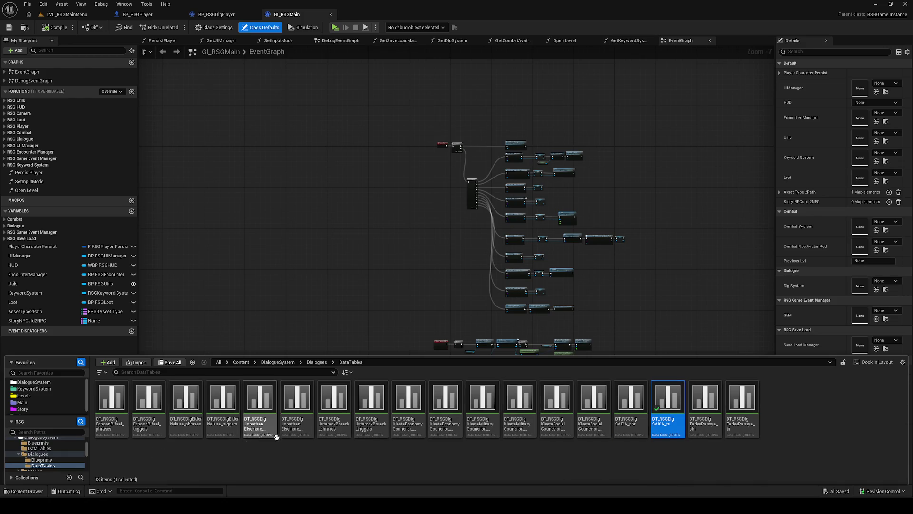
Open and dock the JutarockBorack phrases and triggers tables, then review the phrases table.
click(335, 426)
double_click(335, 427)
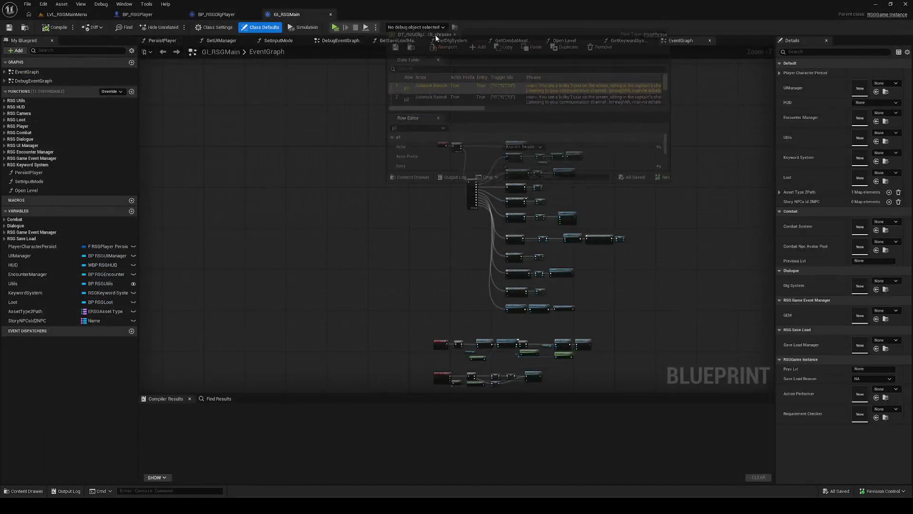
drag(414, 57, 415, 16)
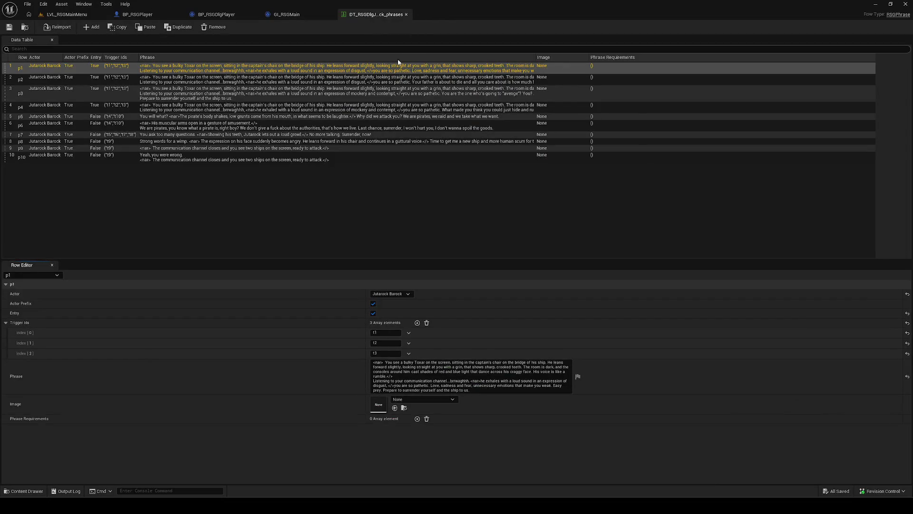
click(22, 493)
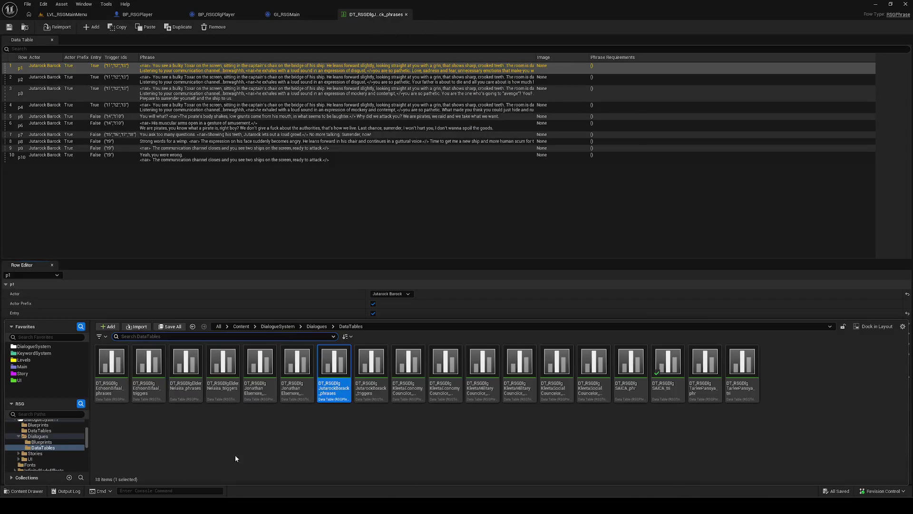
double_click(369, 376)
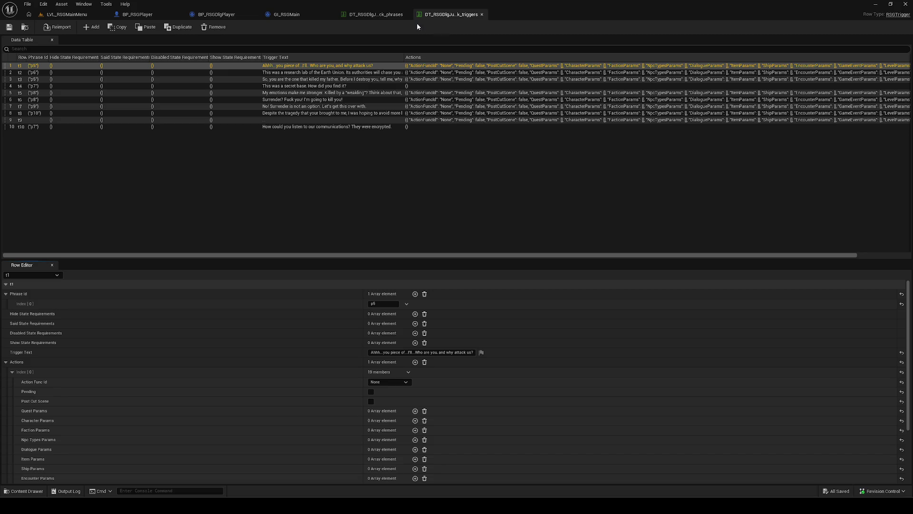
click(378, 15)
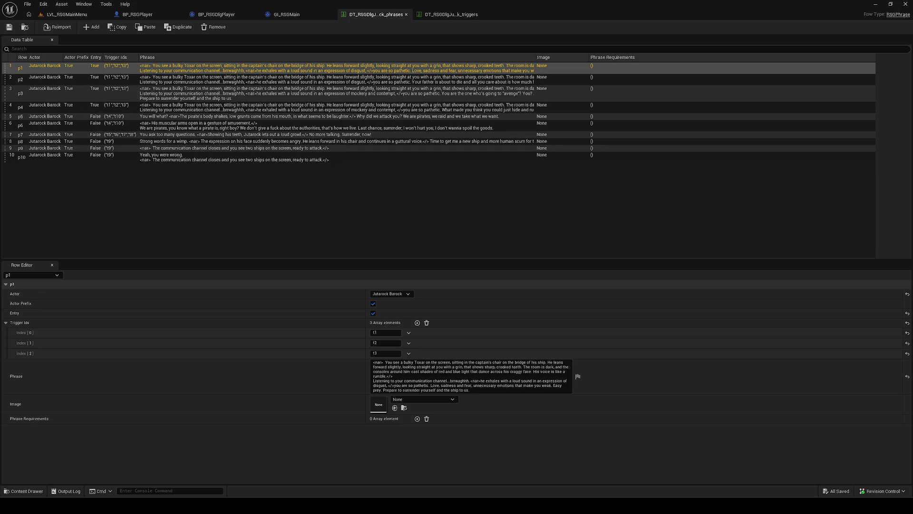
key(alt+Tab)
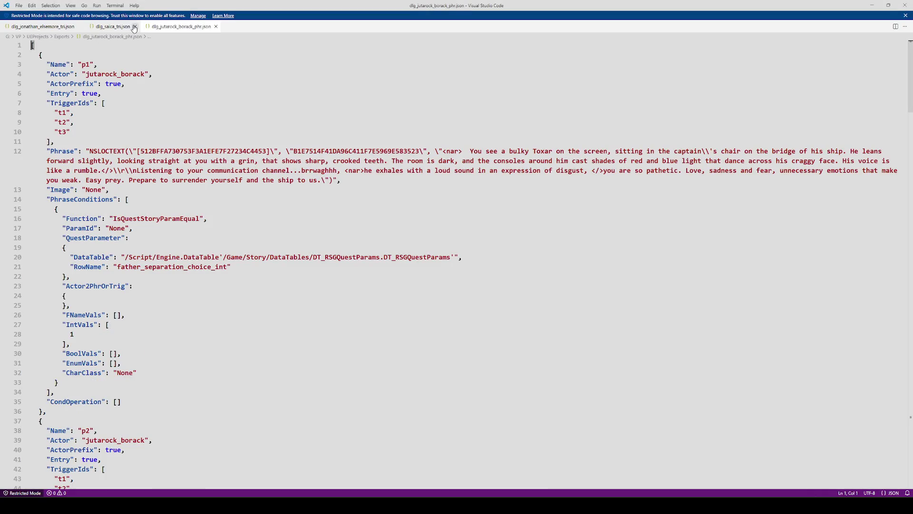
Close dlg_saica_tri.json and dlg_jonathan_elsemore_tri.json in VS Code, then return to Unreal.
click(135, 27)
click(80, 27)
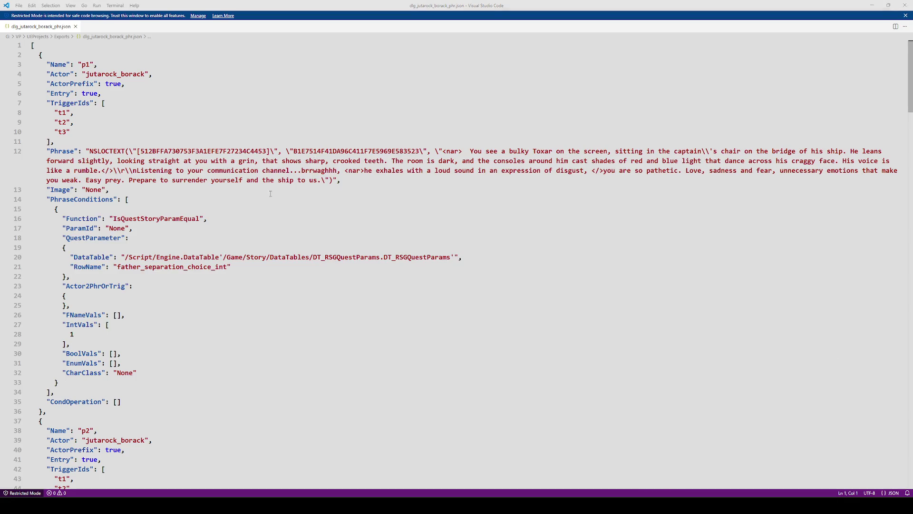
mouse_move(58, 505)
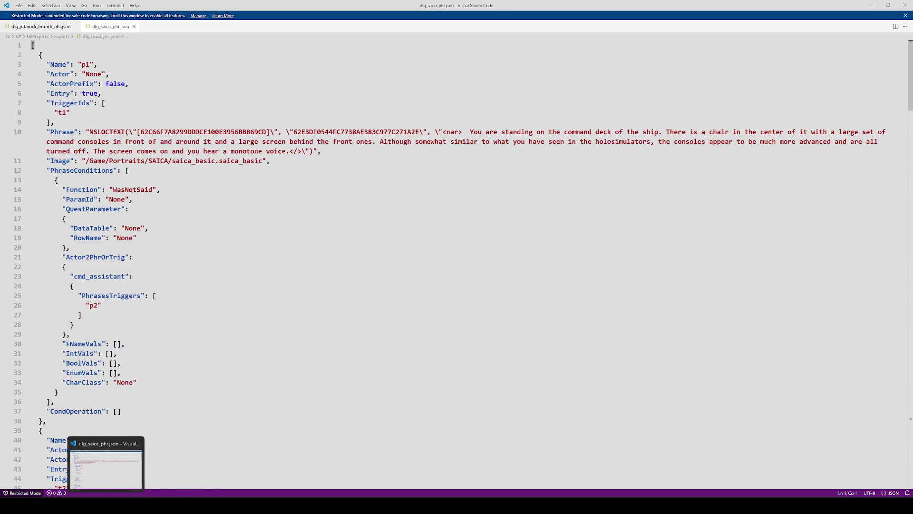
click(202, 464)
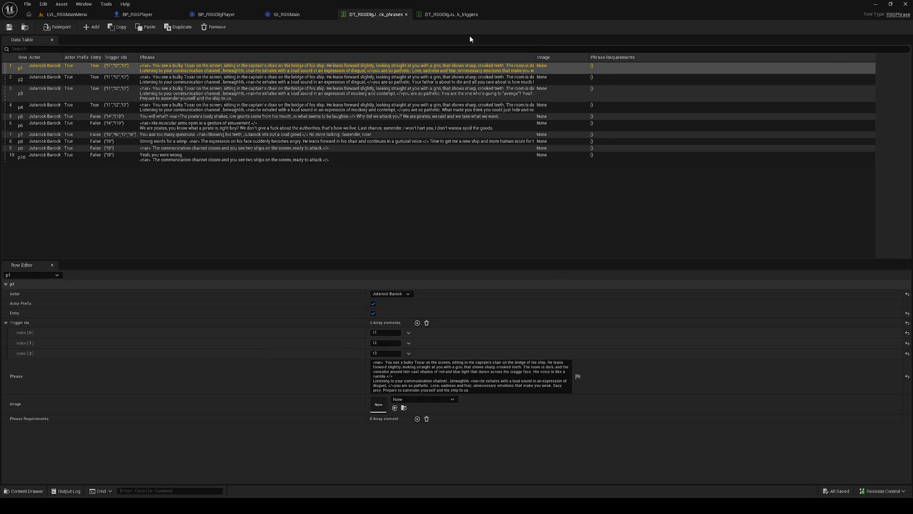
Close both Jutarock Borack tables and open DT_RSGDlgJonathanElsemore_phrases alongside its JSON.
click(406, 15)
click(405, 15)
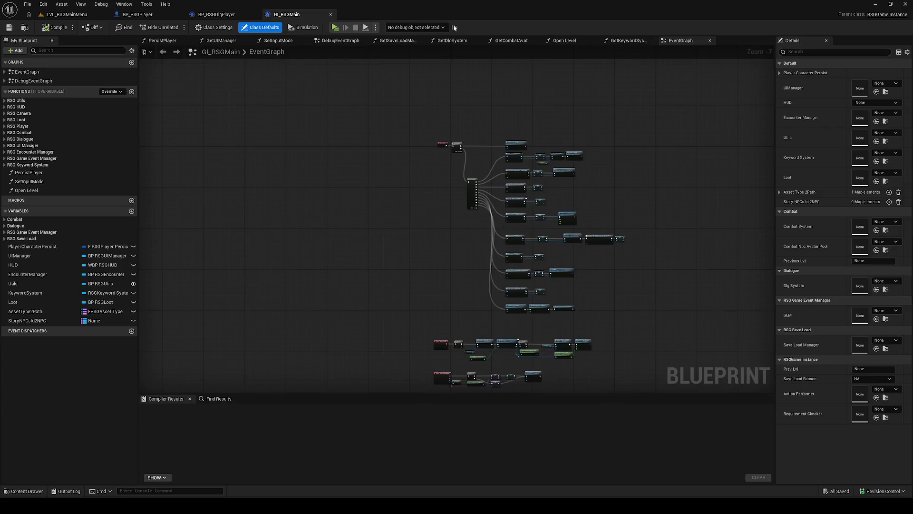
click(24, 490)
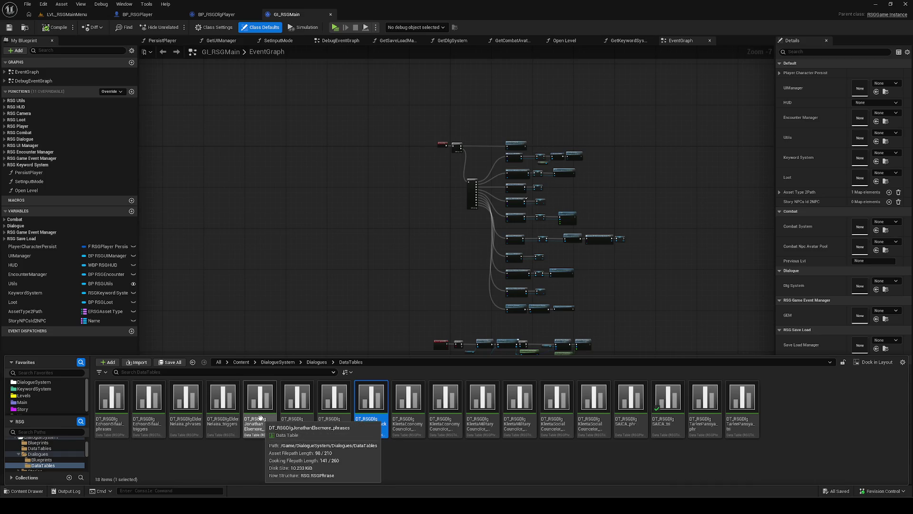
double_click(260, 418)
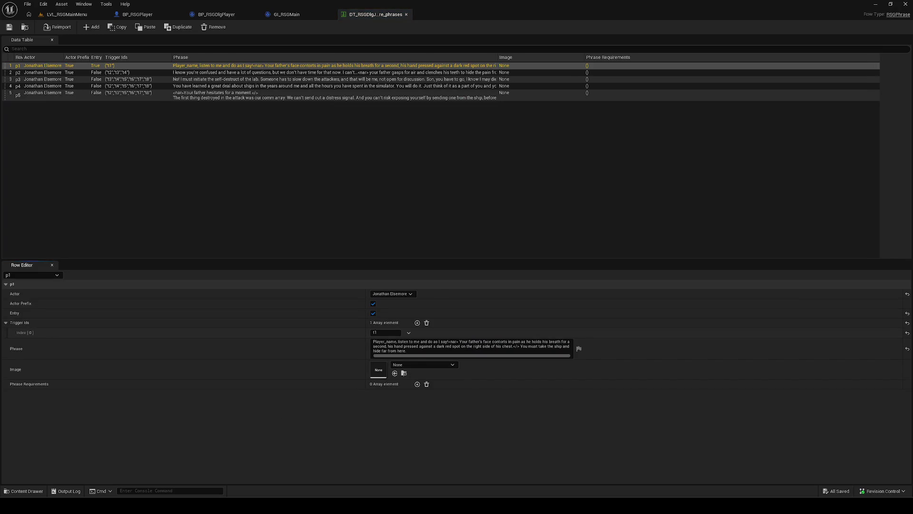
key(alt+Tab)
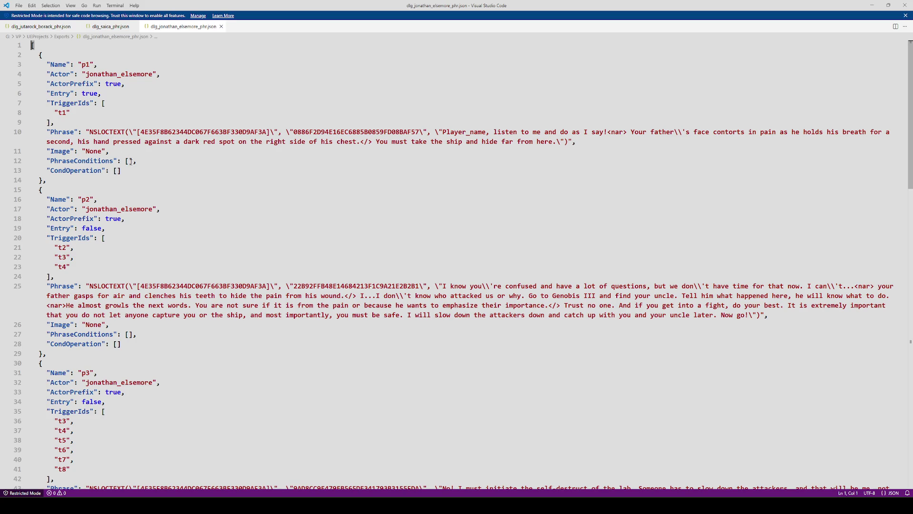
Read through dlg_jonathan_elsemore_phr.json to the end, then close every JSON file.
scroll(130, 161, down, 2)
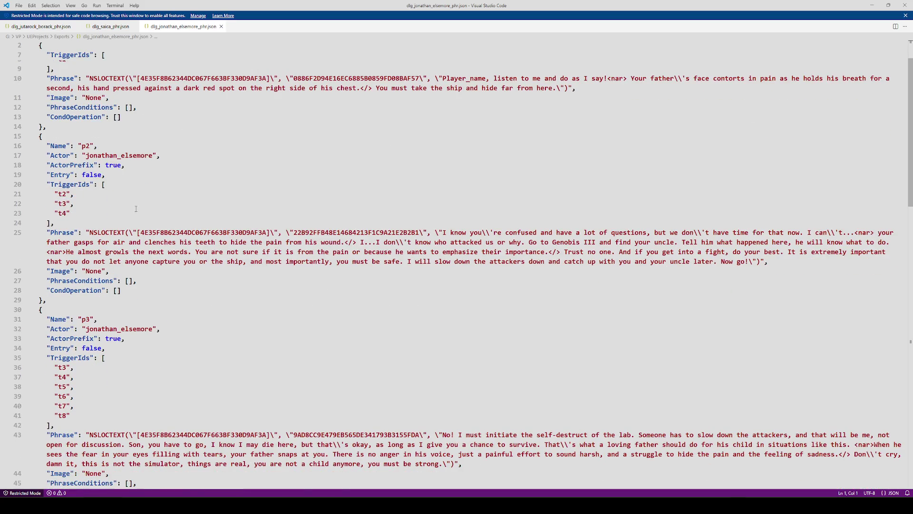
scroll(139, 249, down, 1)
scroll(131, 253, down, 1)
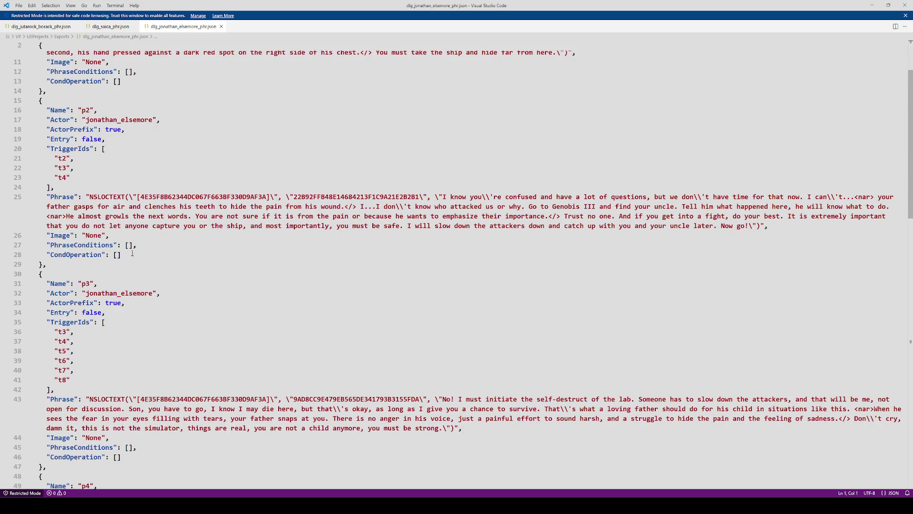
scroll(136, 256, down, 6)
scroll(138, 259, down, 16)
scroll(144, 309, down, 10)
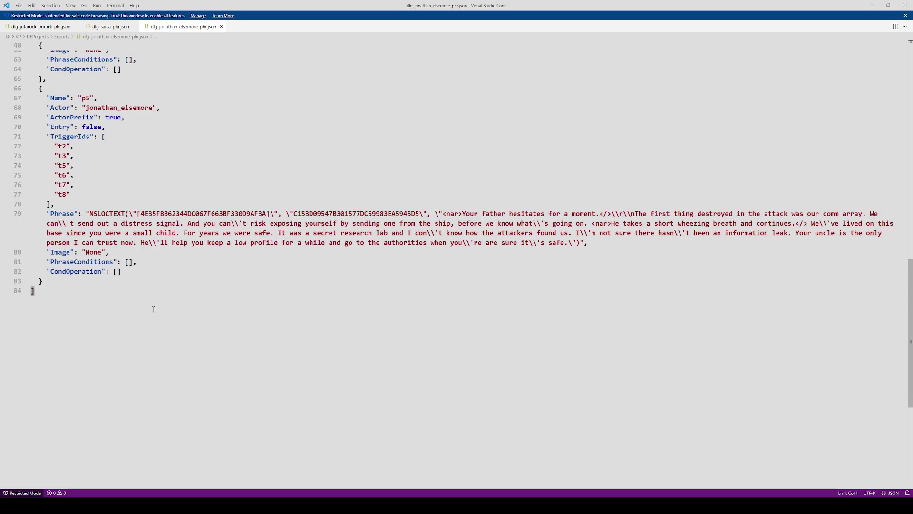
key(ctrl+w)
key(ctrl+w)
key(ctrl+w)
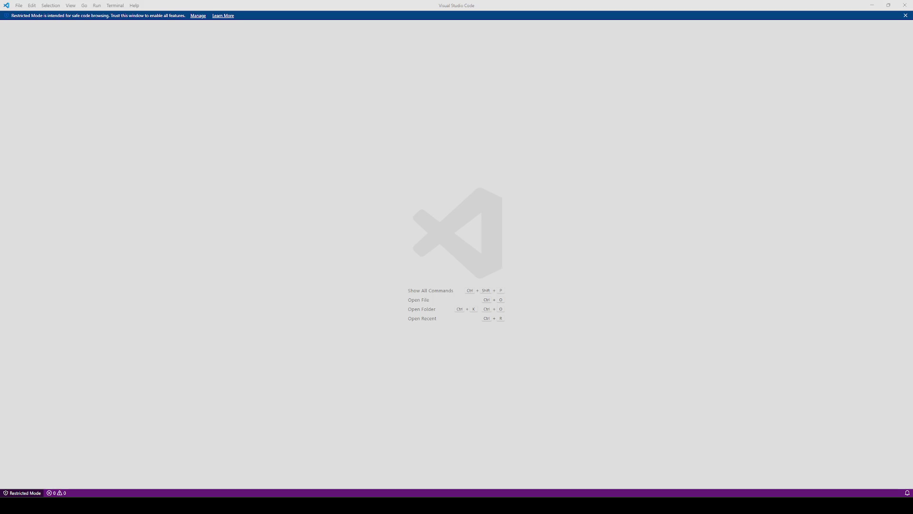
Open dlg_saica_phr.json, check the first phrase's PhraseConditions on line 12, and return to Unreal.
drag(0, 228, 301, 233)
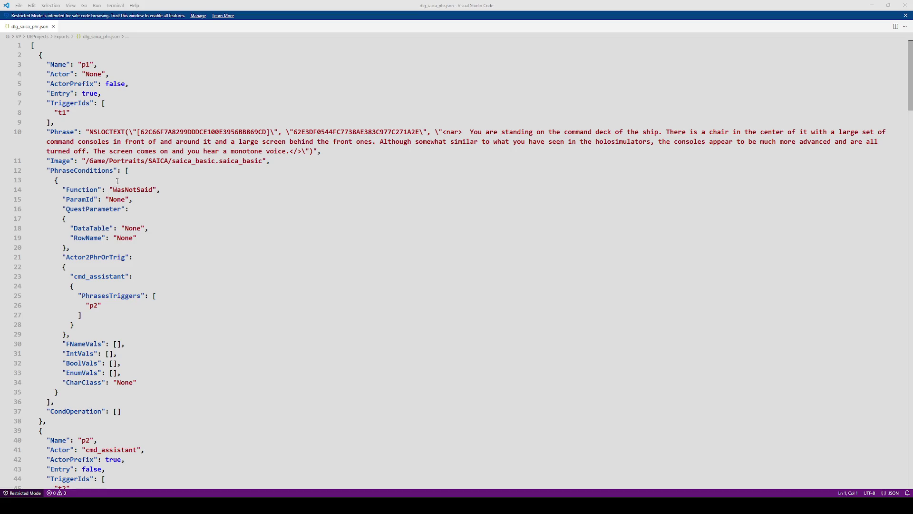
click(145, 173)
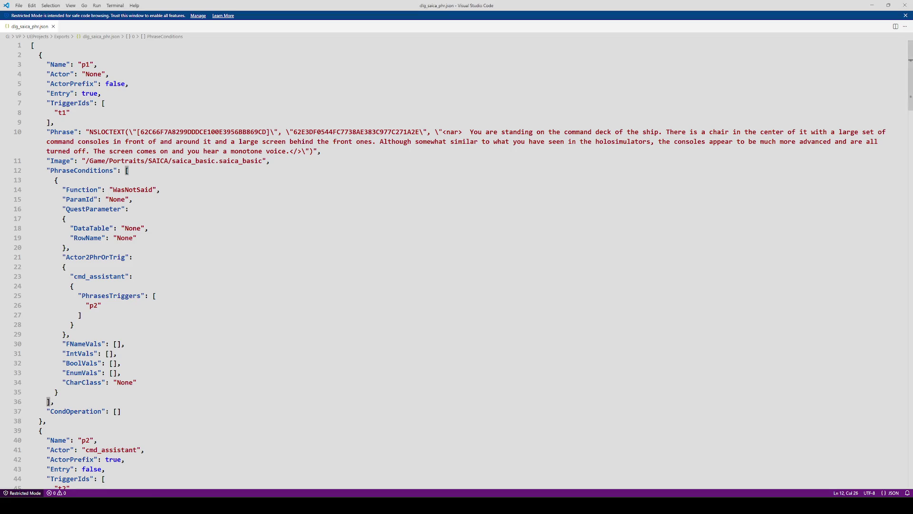
mouse_move(200, 505)
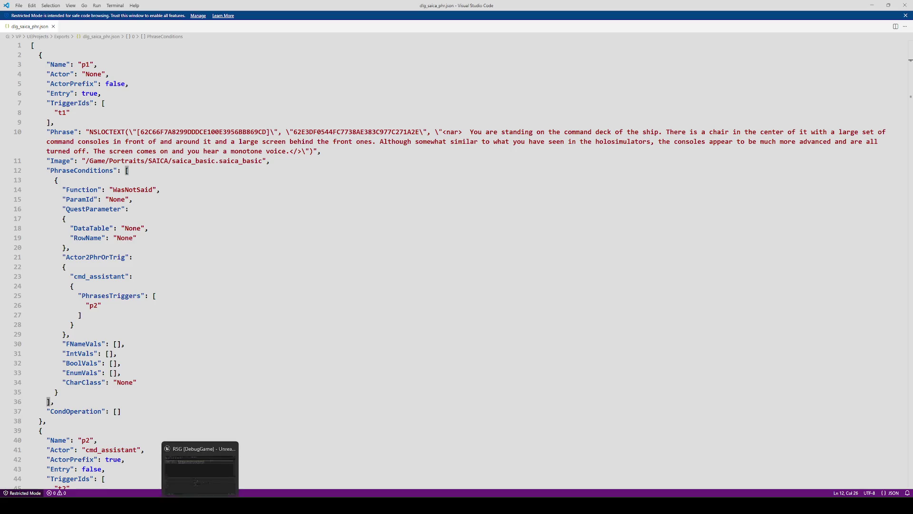
mouse_move(74, 506)
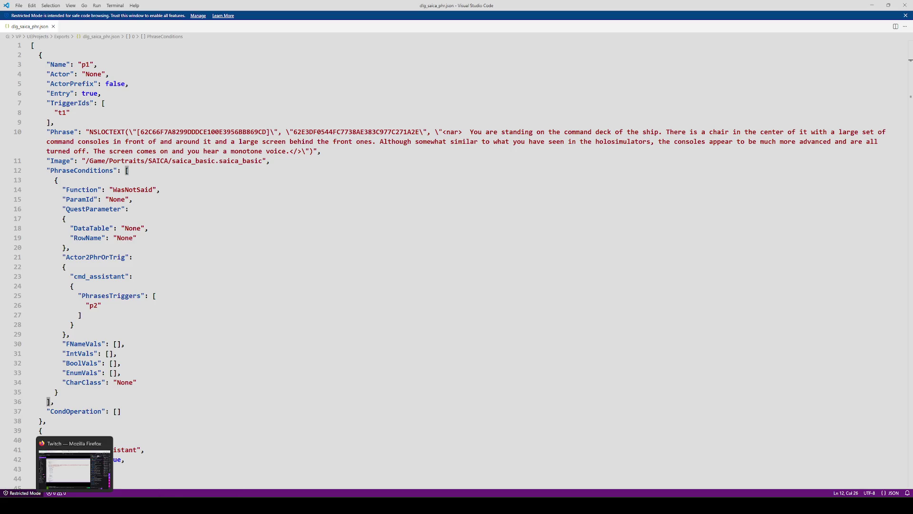
click(201, 505)
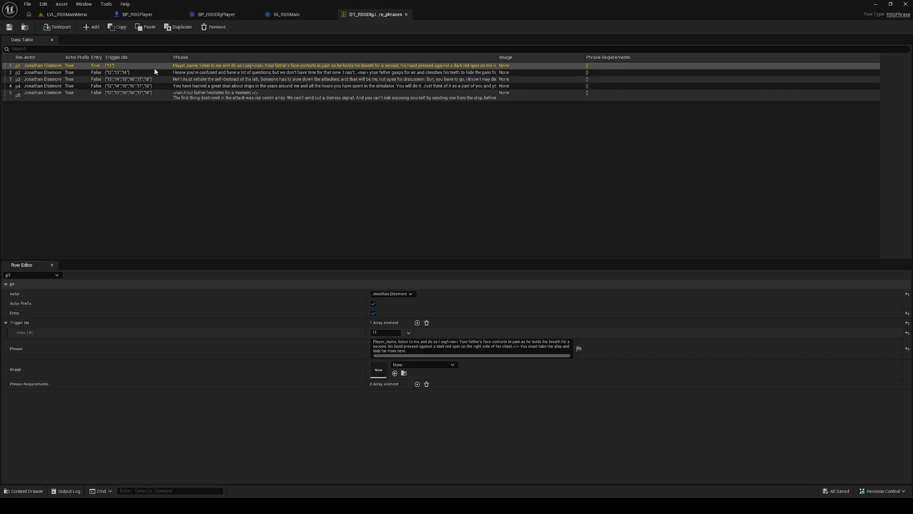
Replace the Jonathan Elsemore table with DT_RSGDlgSAICA_phr, widen Phrase Requirements, and add one requirement to p1.
key(alt+Tab)
key(alt+Tab)
click(405, 15)
click(23, 491)
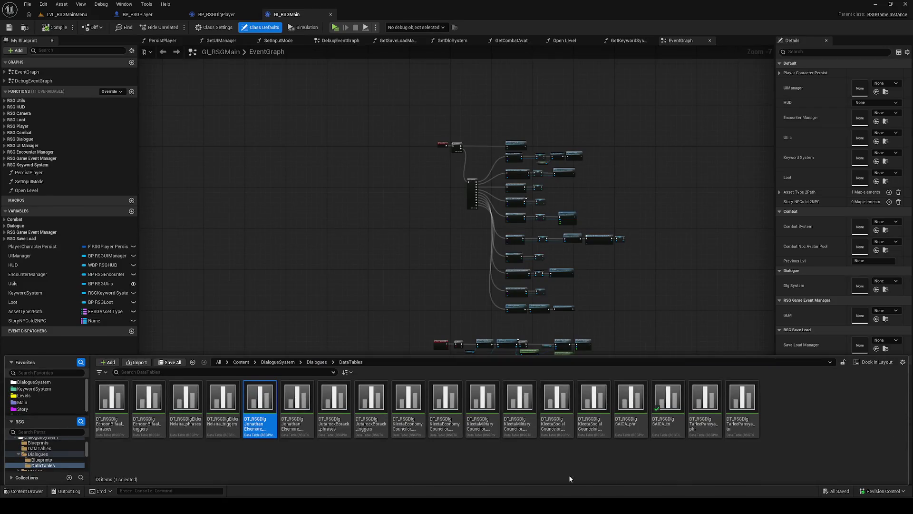
double_click(635, 421)
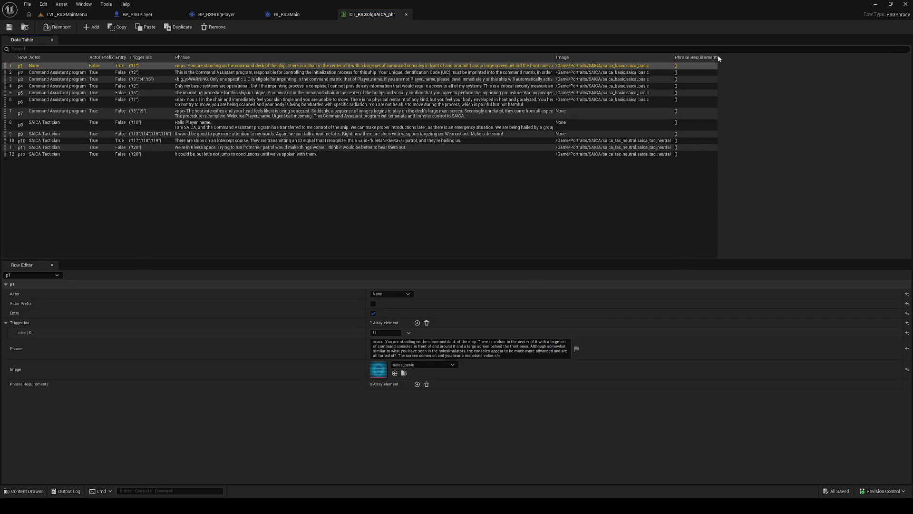
drag(718, 57, 897, 71)
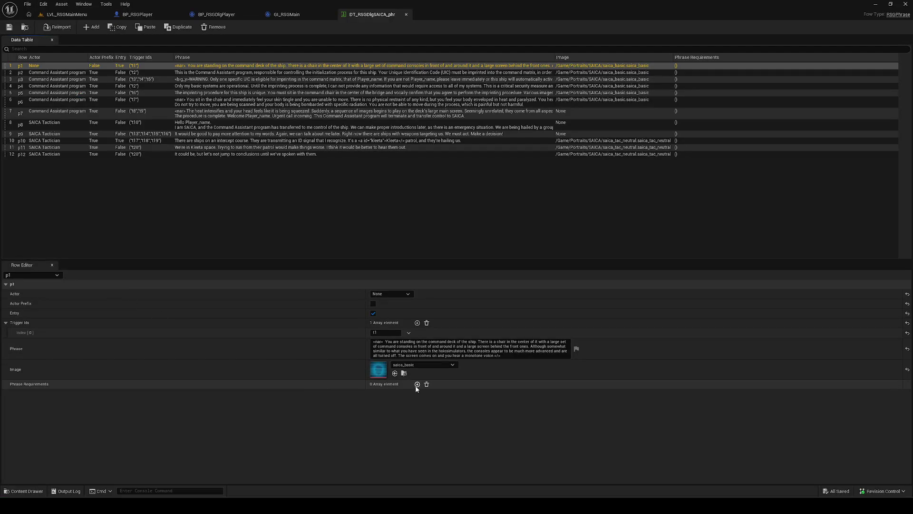
click(417, 385)
Set p1's requirement function to Ph/tri was not said all.
scroll(80, 410, down, 2)
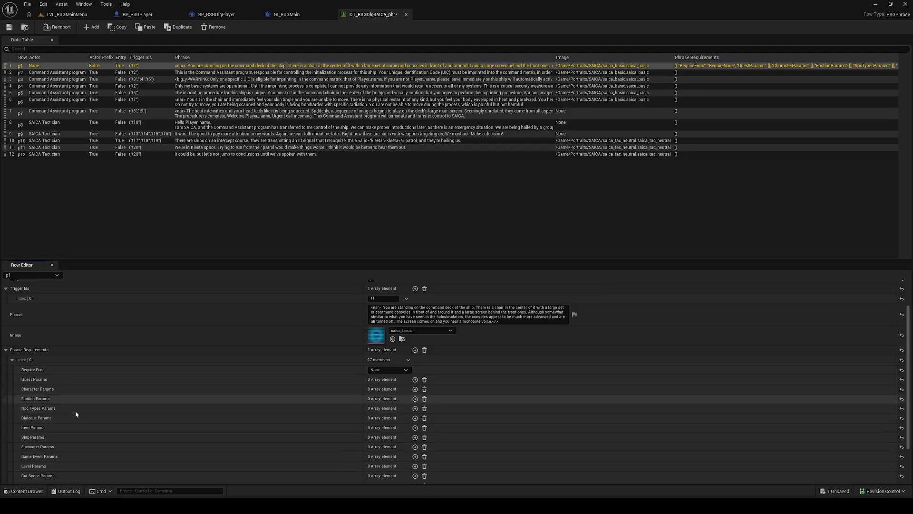
click(405, 370)
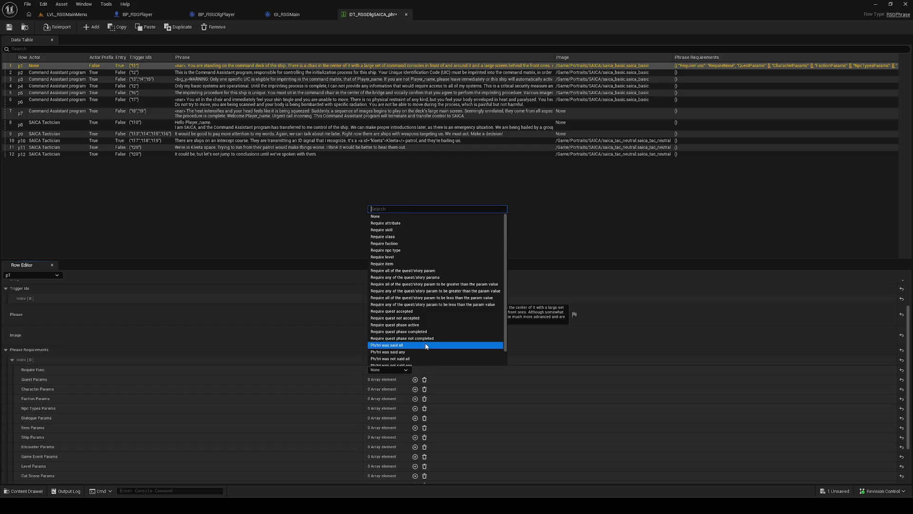
scroll(431, 350, down, 3)
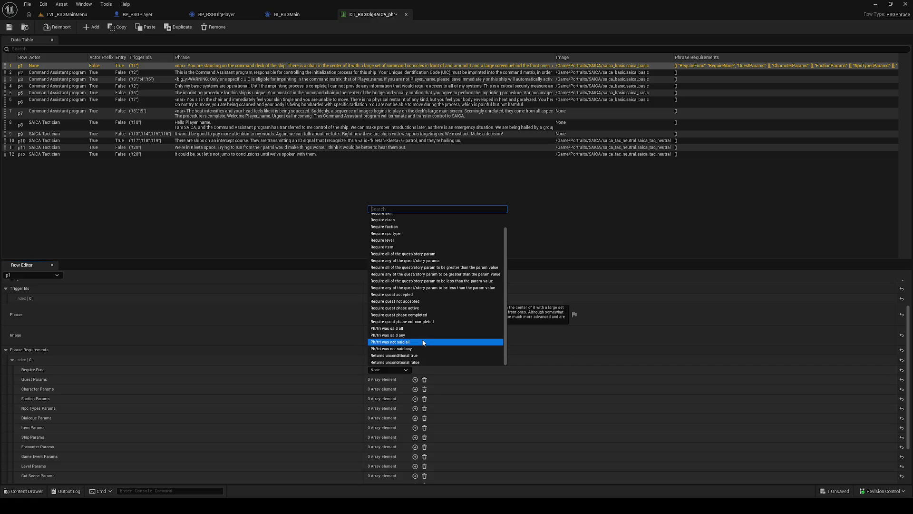
click(422, 343)
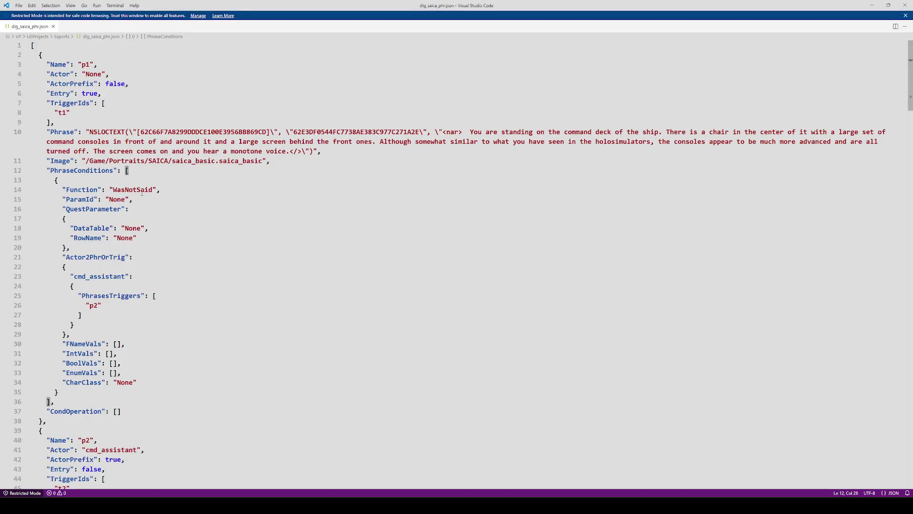
Add one Dialogue Params entry and expand its Actor 2Phr Trig key and value.
key(alt+Tab)
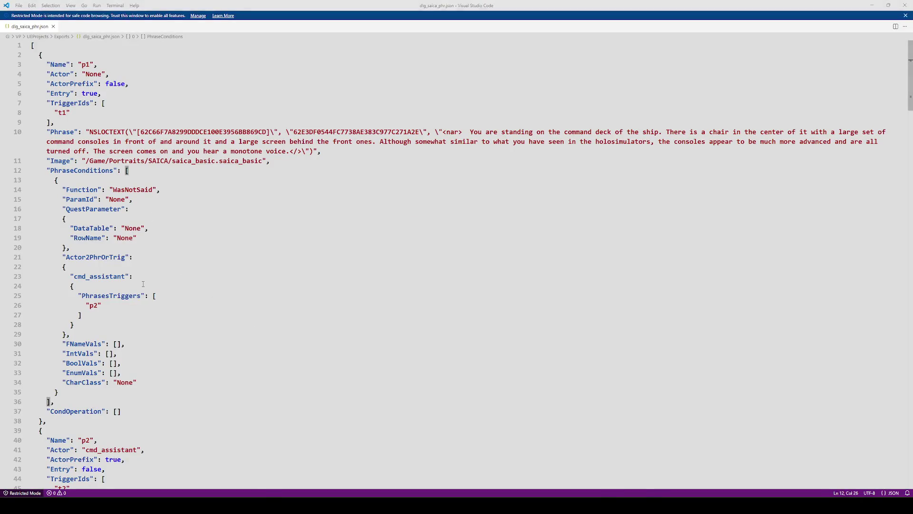
scroll(78, 409, down, 1)
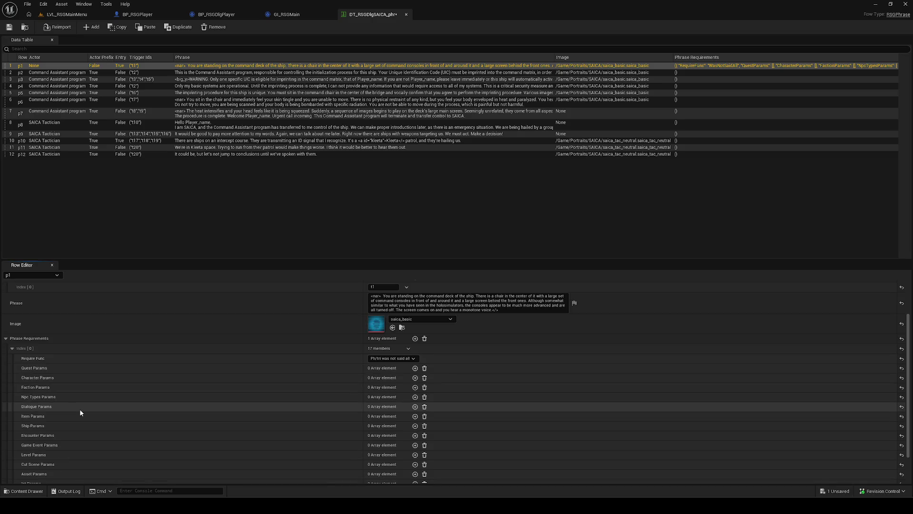
click(416, 407)
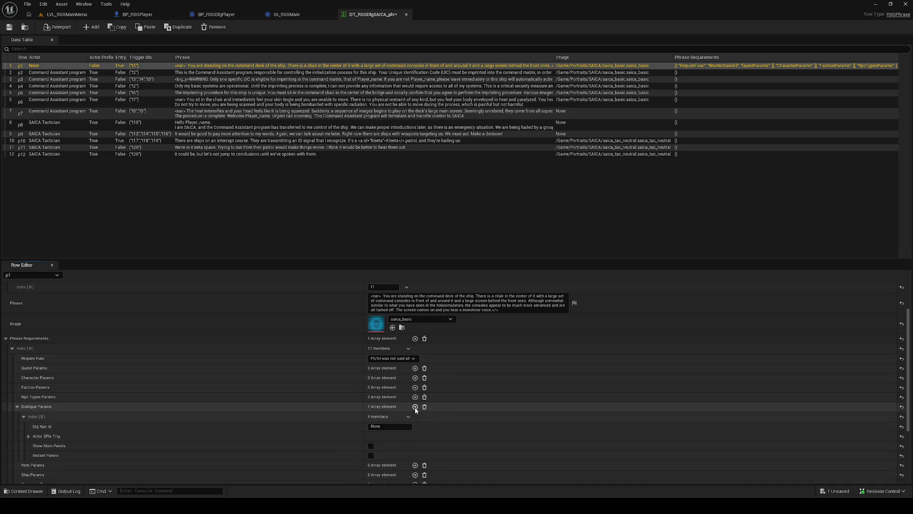
scroll(116, 421, down, 2)
click(29, 413)
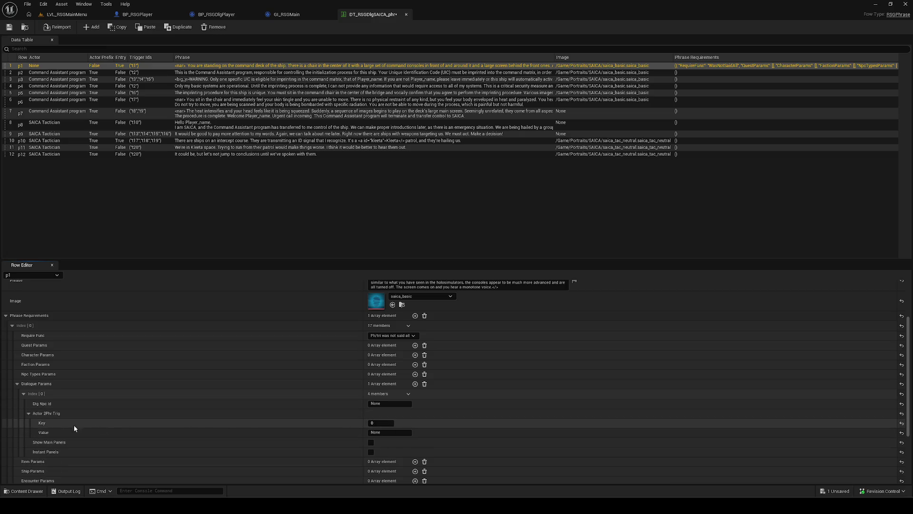
scroll(90, 421, down, 2)
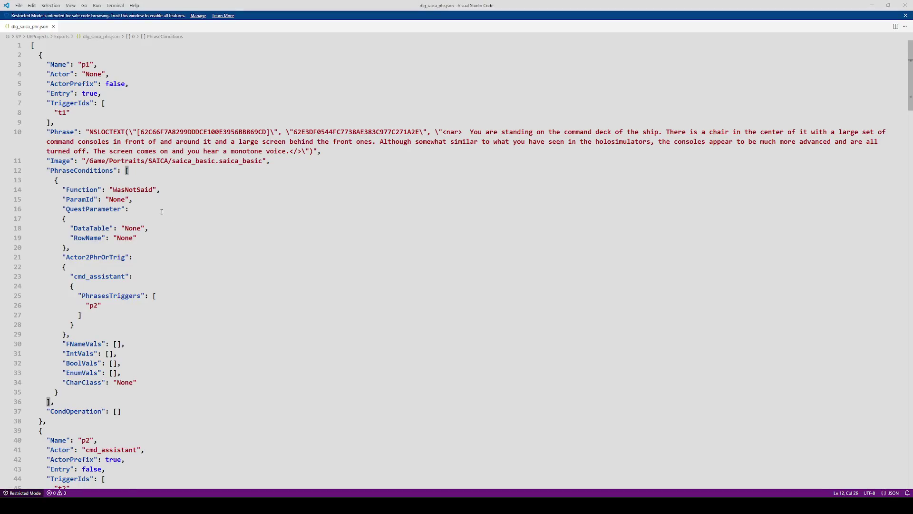
Copy the cmd_assistant actor id from the JSON and start editing the trigger's Key field.
double_click(98, 277)
key(alt+Tab)
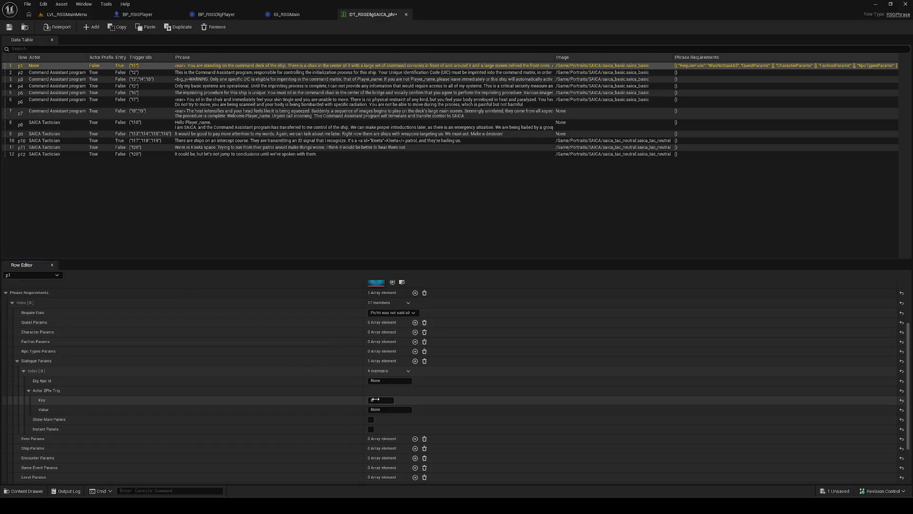
click(404, 399)
click(377, 401)
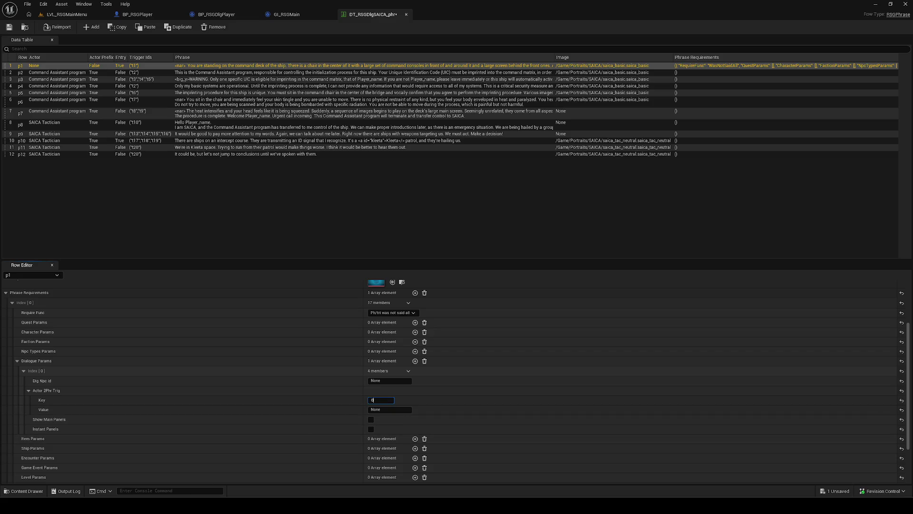
key(alt+Tab)
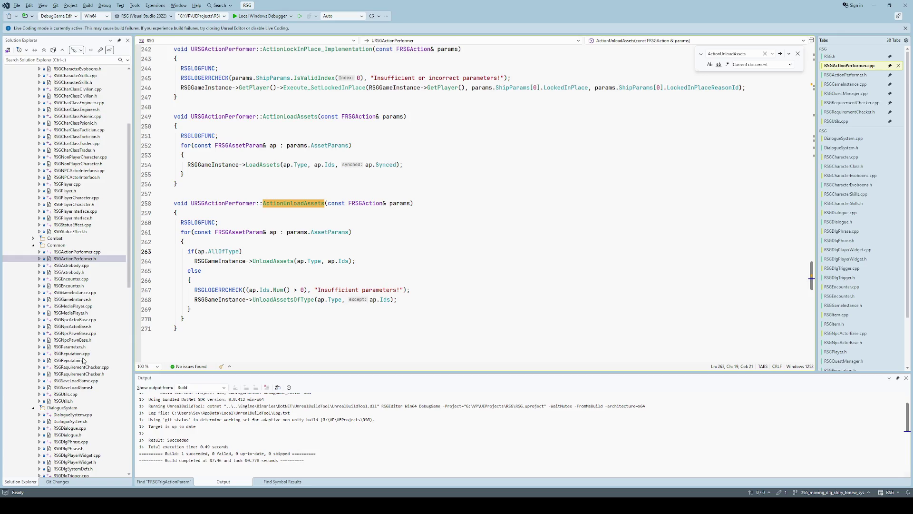
Open RSGParameters.h and inspect the FRSGTupleEnum2FName definition used by FRSGDialogueParam.
click(81, 349)
double_click(81, 349)
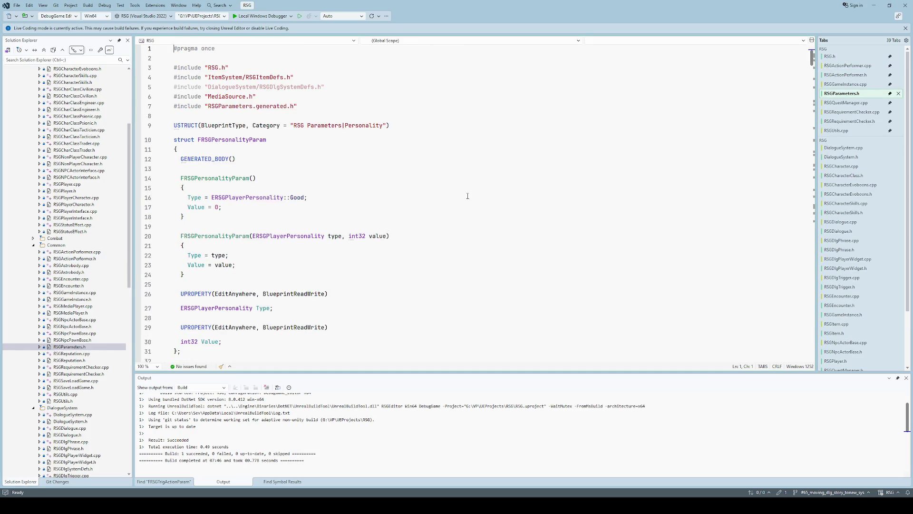
scroll(442, 231, down, 5)
click(441, 231)
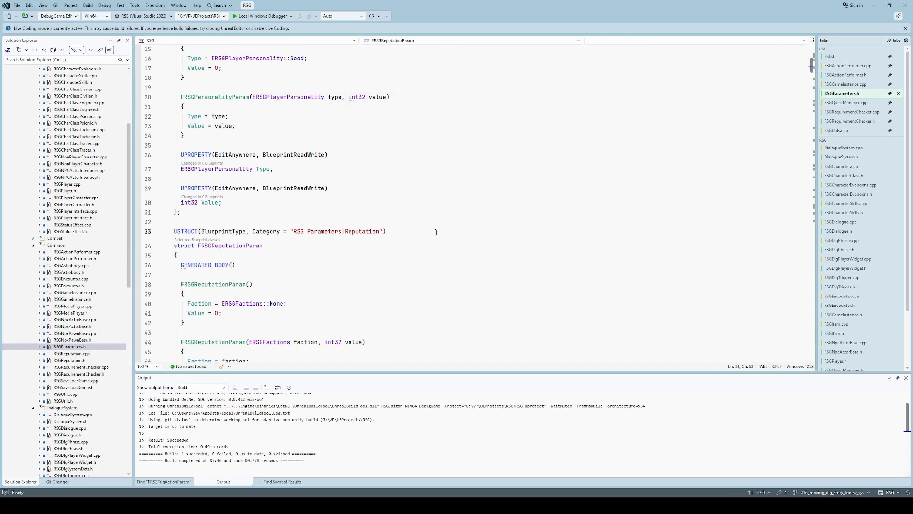
click(578, 40)
click(442, 98)
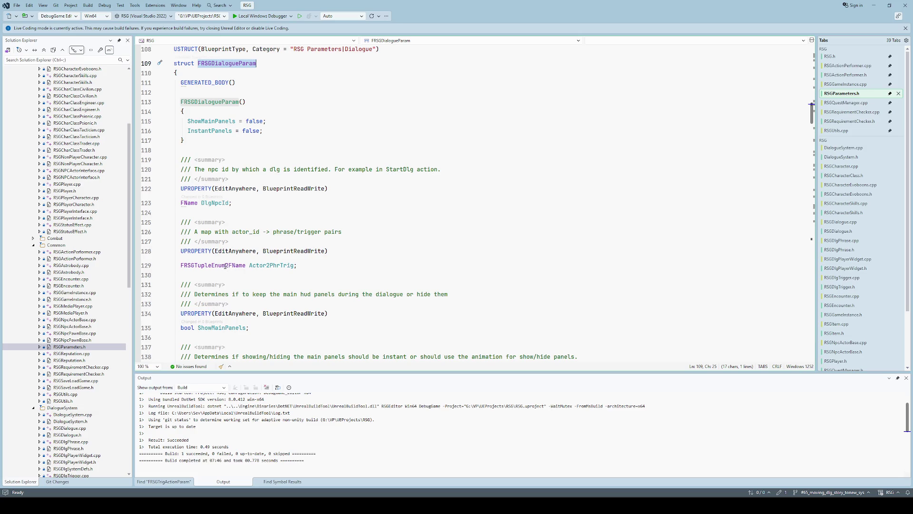
ctrl+click(226, 266)
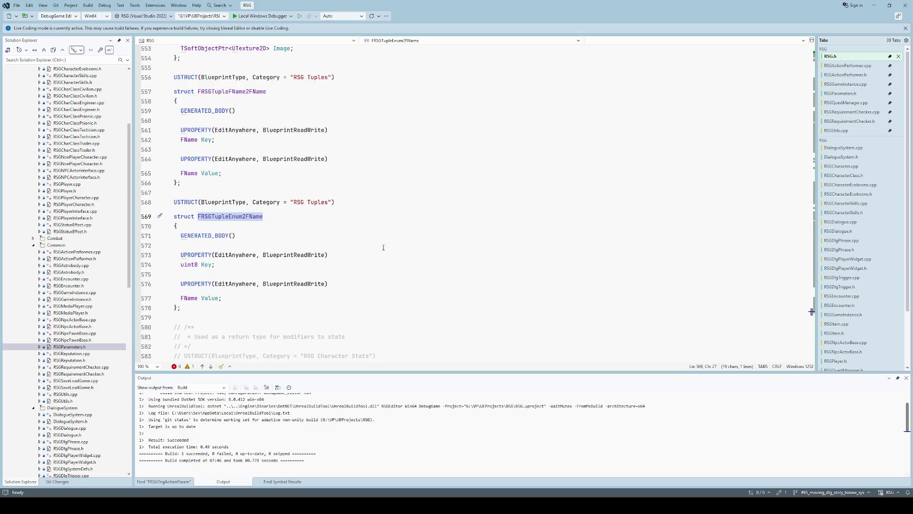
click(331, 254)
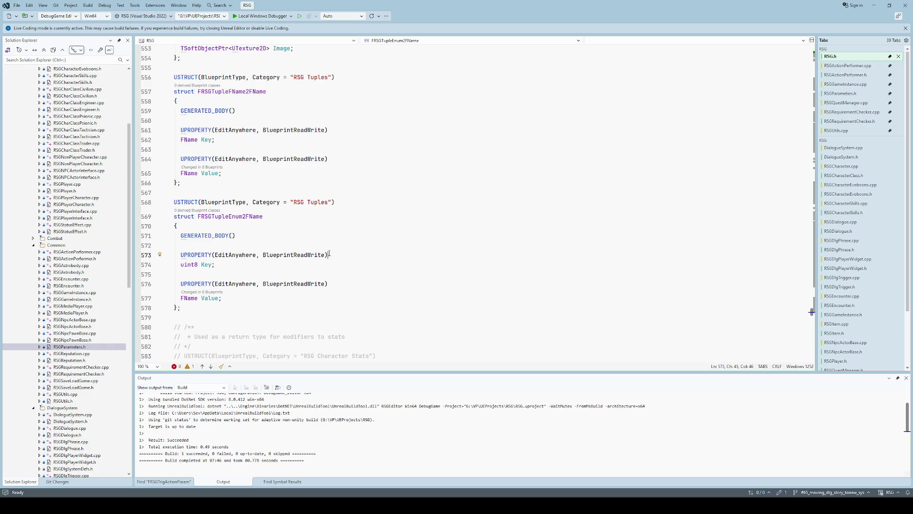
scroll(333, 248, up, 1)
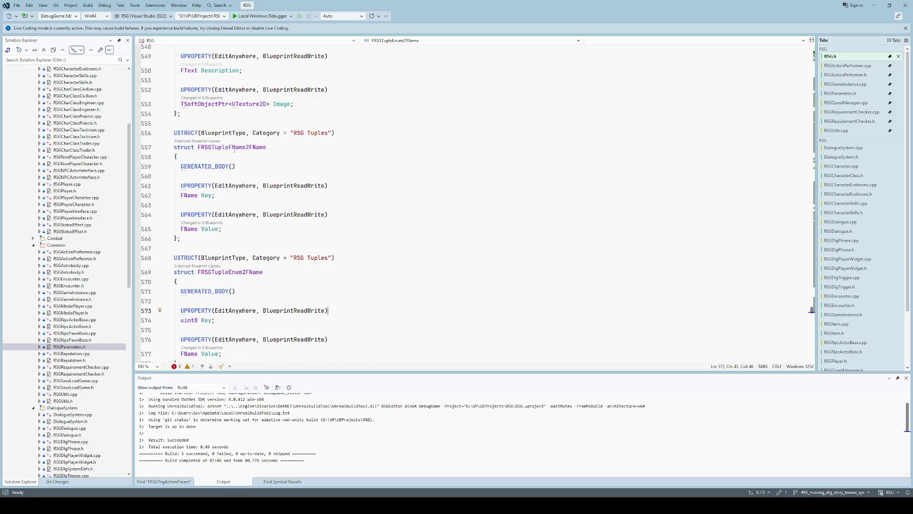
Change the Actor2PhrTrig field type to FRSGTupleFName2FName and save the header.
key(F8)
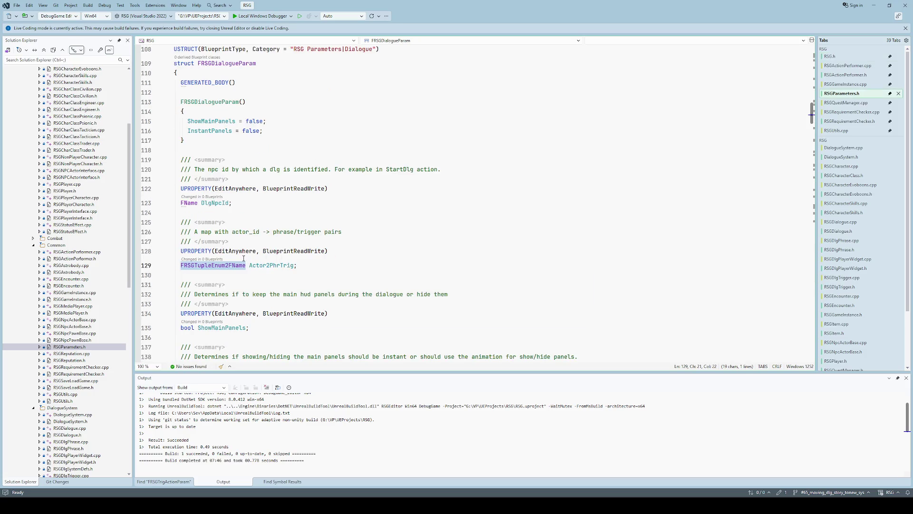
mouse_move(216, 268)
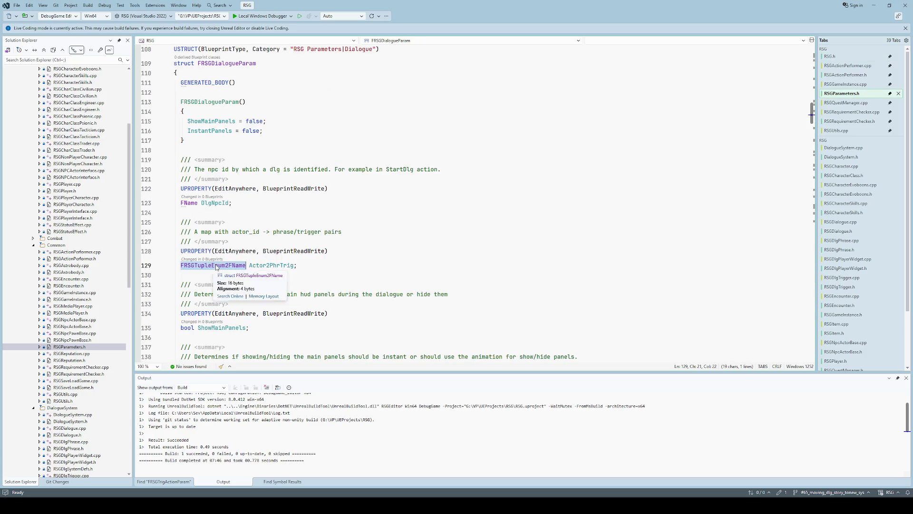
text(FRSGTupleFName2FName)
key(ctrl+s)
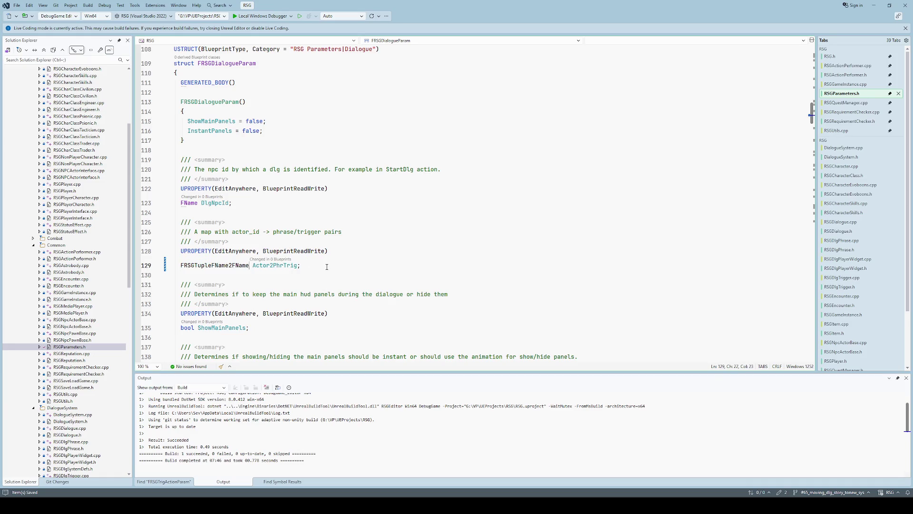
Save the dialogue data table in Unreal, then return to Visual Studio.
key(alt+Tab)
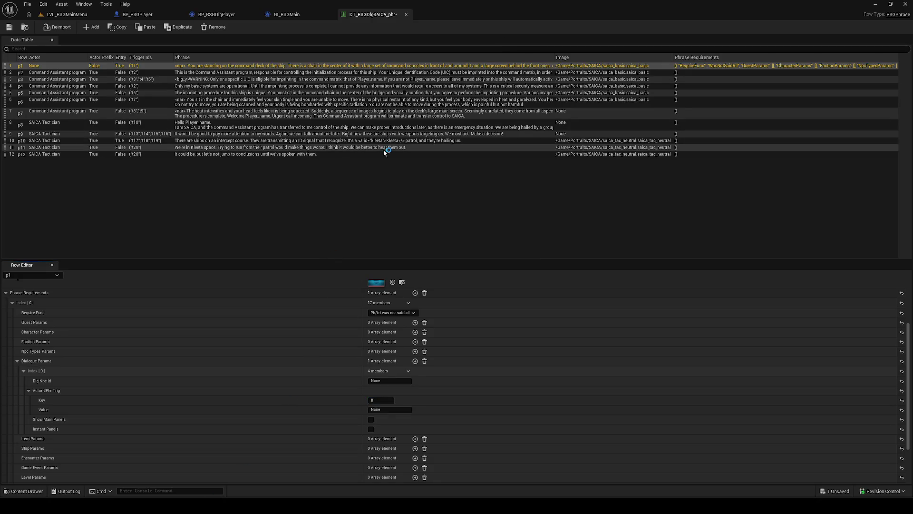
click(9, 27)
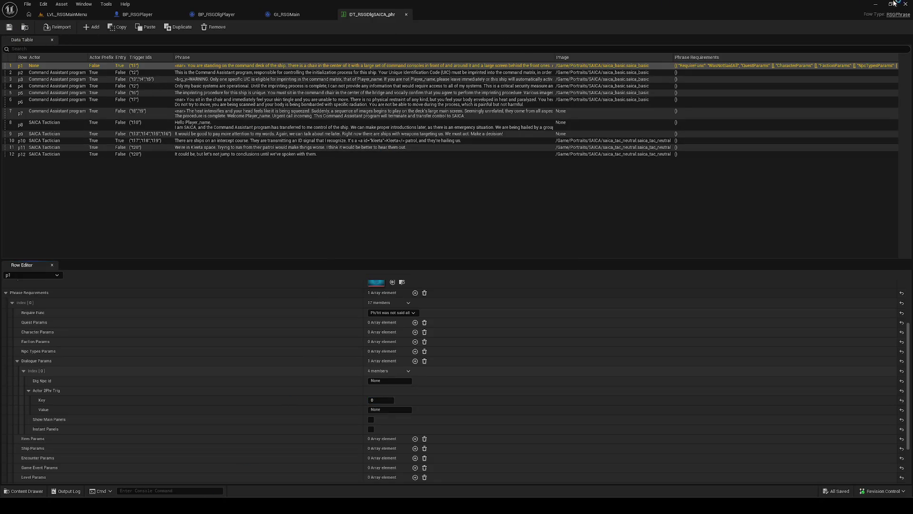
key(alt+Tab)
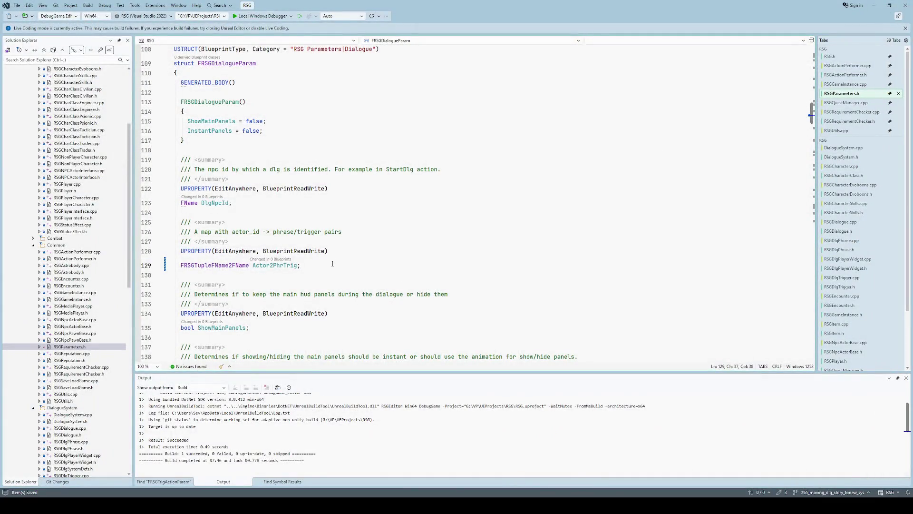
Build, go to the first C2440 FName-to-ERSGNamedNpc error, and view ERSGNamedNpc's definition in RSG.h.
key(ctrl+shift+b)
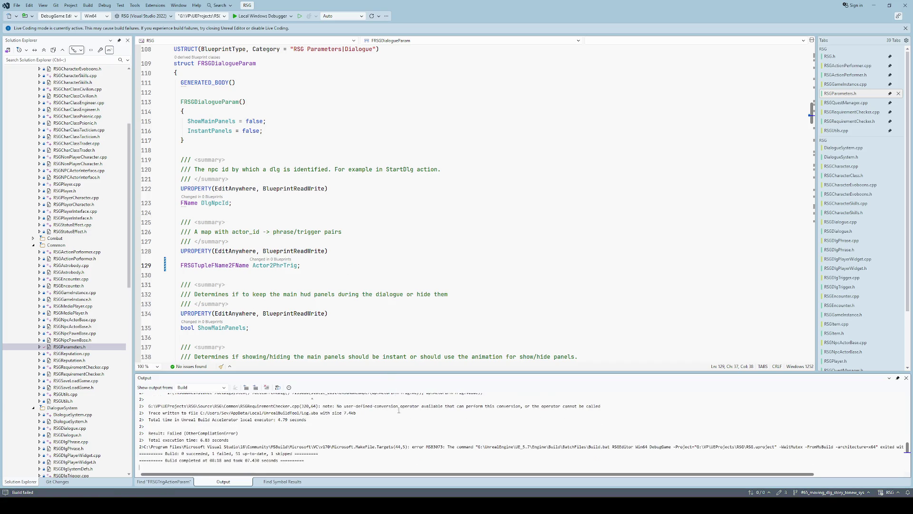
key(F8)
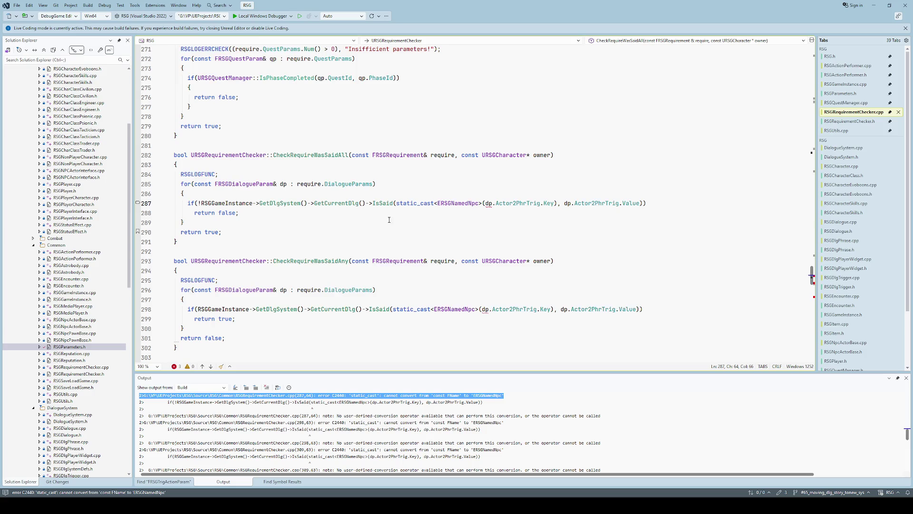
mouse_move(466, 203)
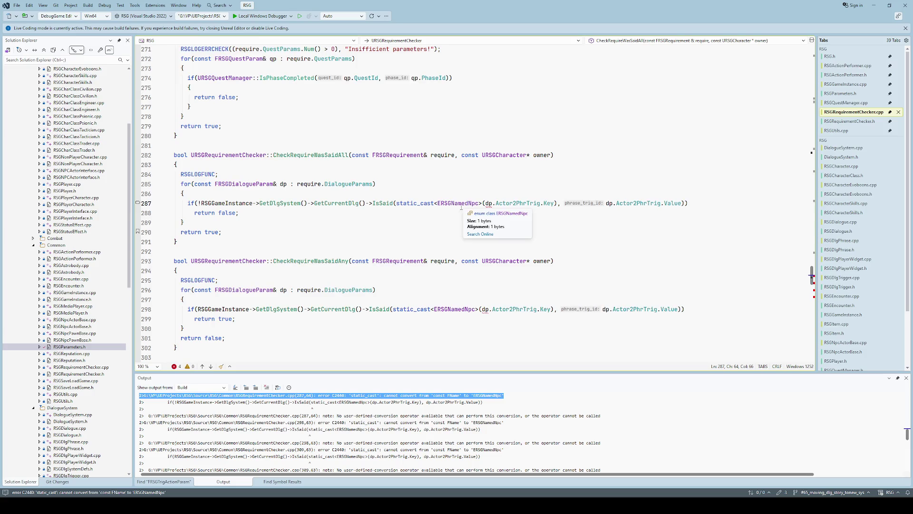
ctrl+click(462, 203)
scroll(341, 263, down, 2)
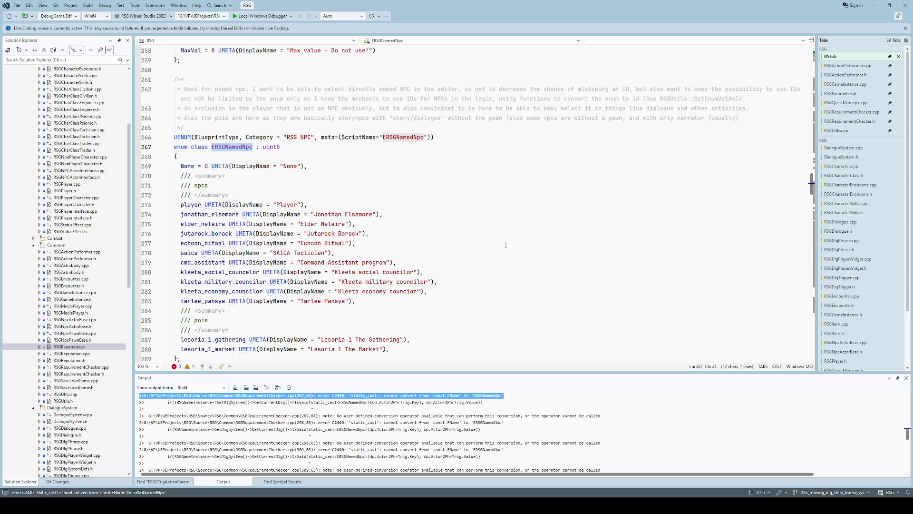
Review the failing cast, the ERSGNamedNpc enum and the FRSGTupleFName2FName definition.
key(ctrl+minus)
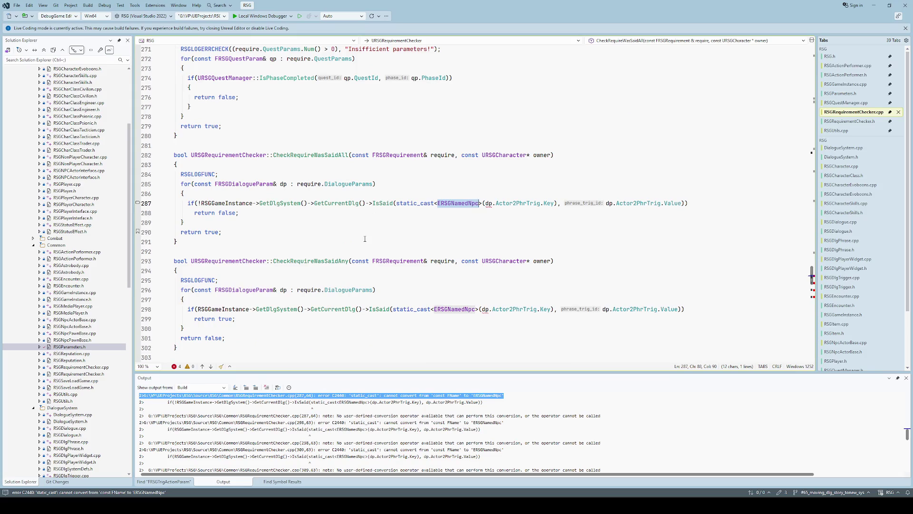
key(F12)
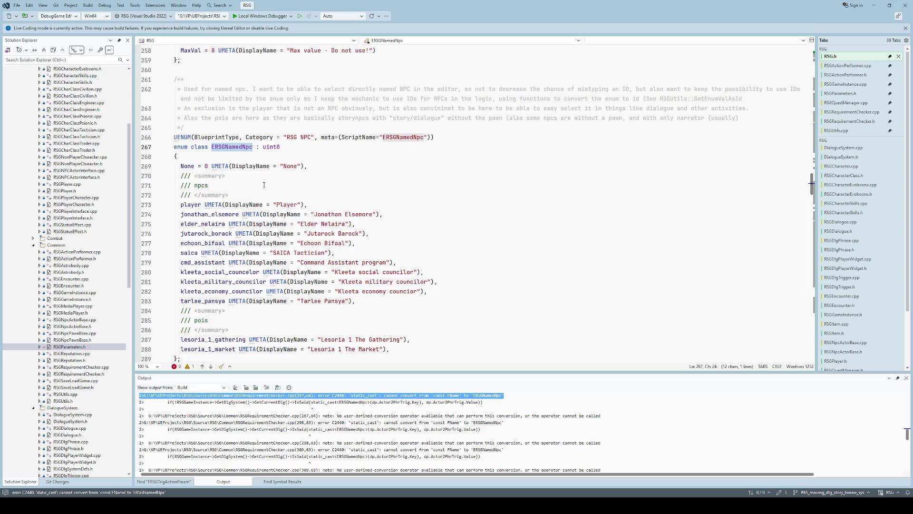
key(ctrl+minus)
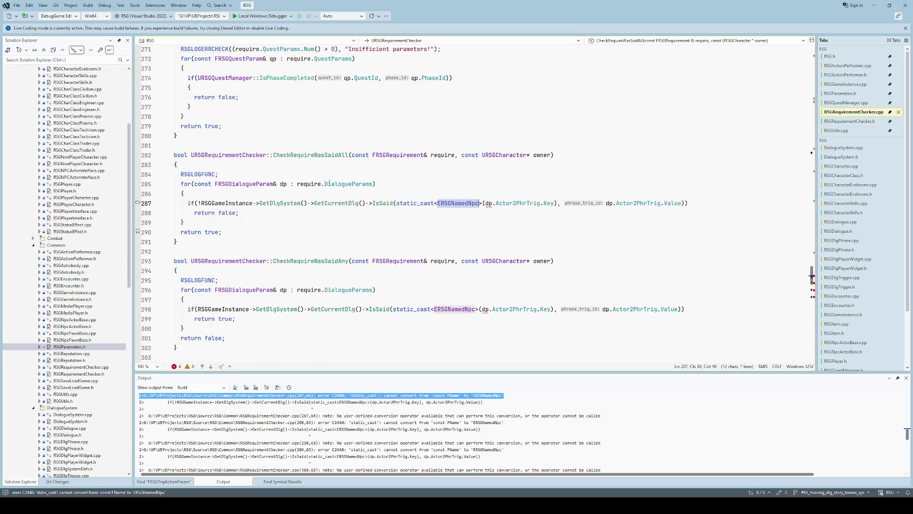
click(842, 94)
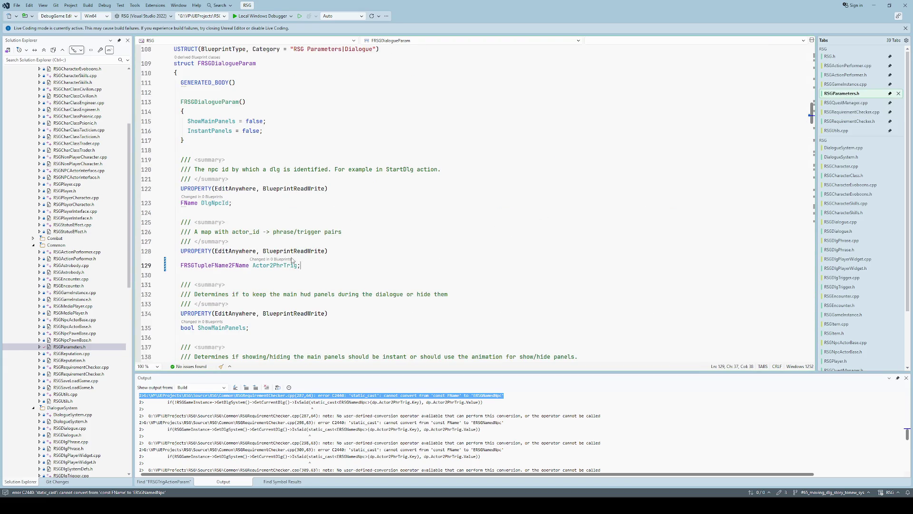
ctrl+click(234, 267)
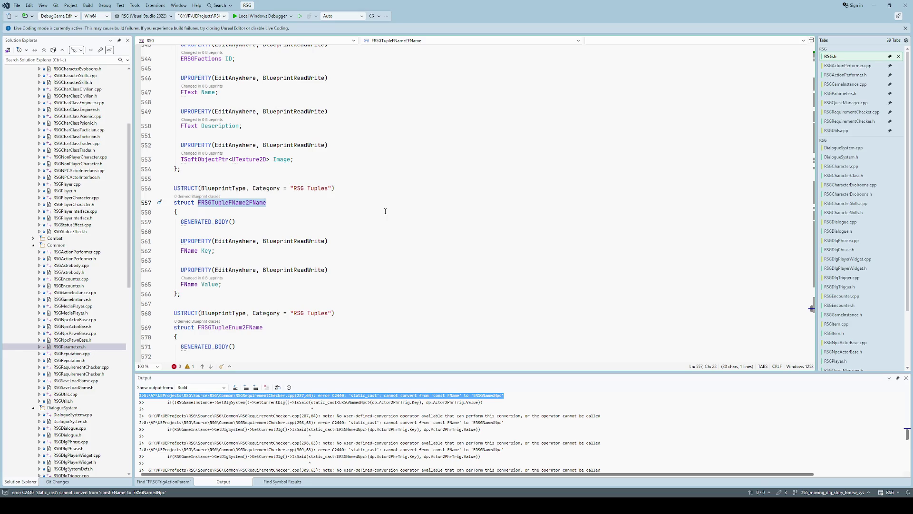
Copy the whole FRSGTupleEnum2FName struct from RSG.h.
key(ctrl+Tab)
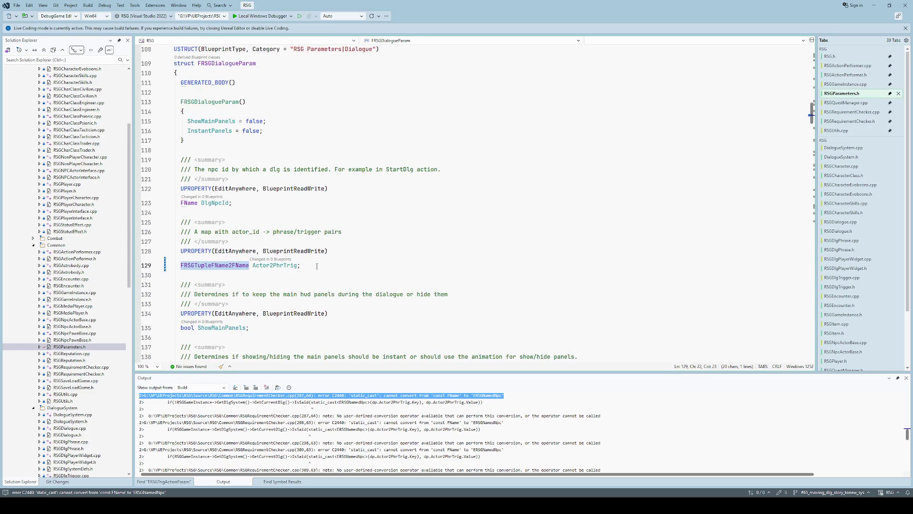
key(ctrl+Tab)
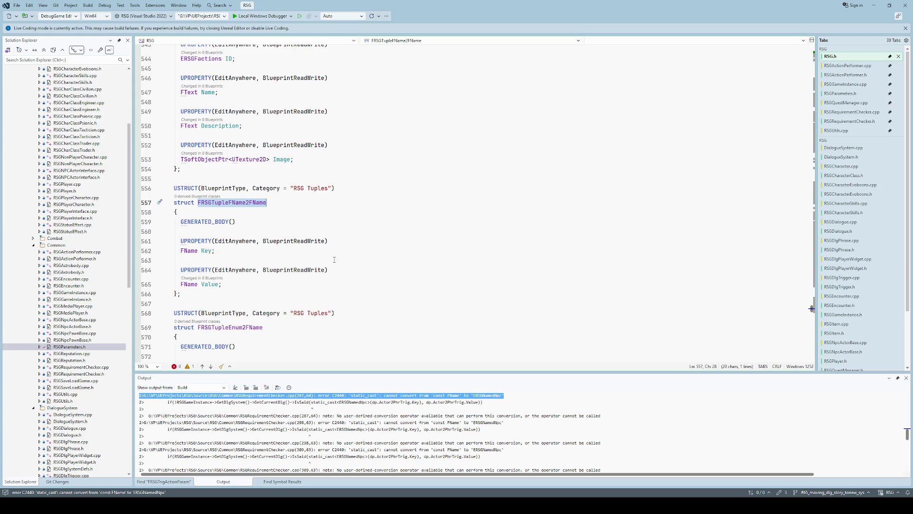
key(Down)
key(Down)
key(Down)
key(Up)
key(Up)
key(Up)
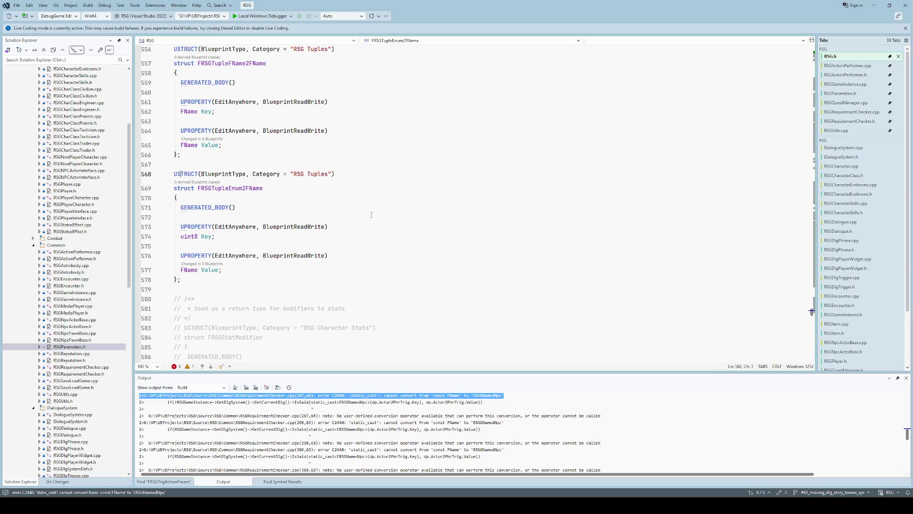
key(shift+Down)
key(shift+Down)
key(shift+Down)
key(shift+End)
key(ctrl+c)
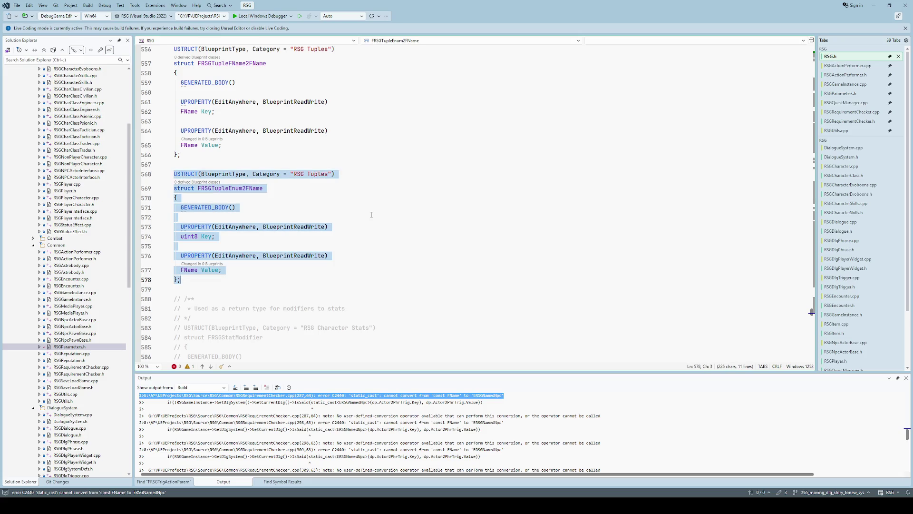
key(Escape)
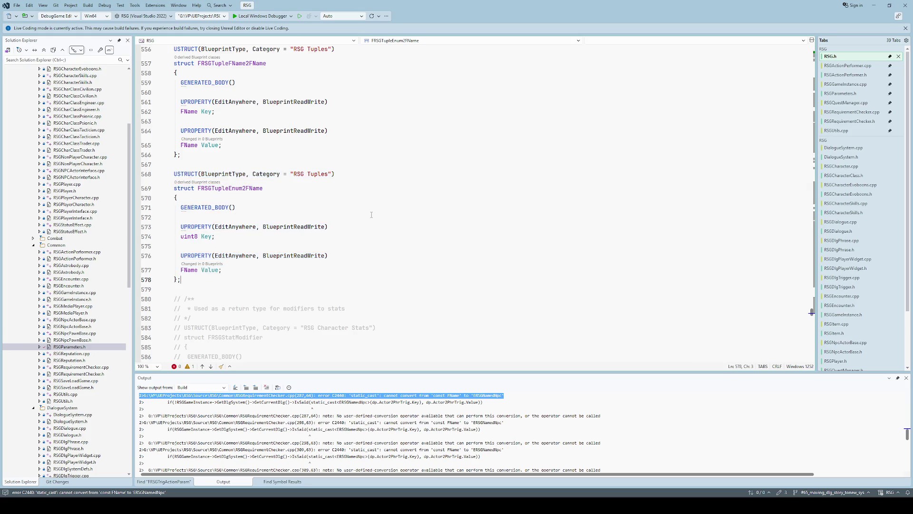
Open RSGDlgSystemDefs.h, included by RSGParameters.h, at its ERSGTriggerState enum.
key(ctrl+Tab)
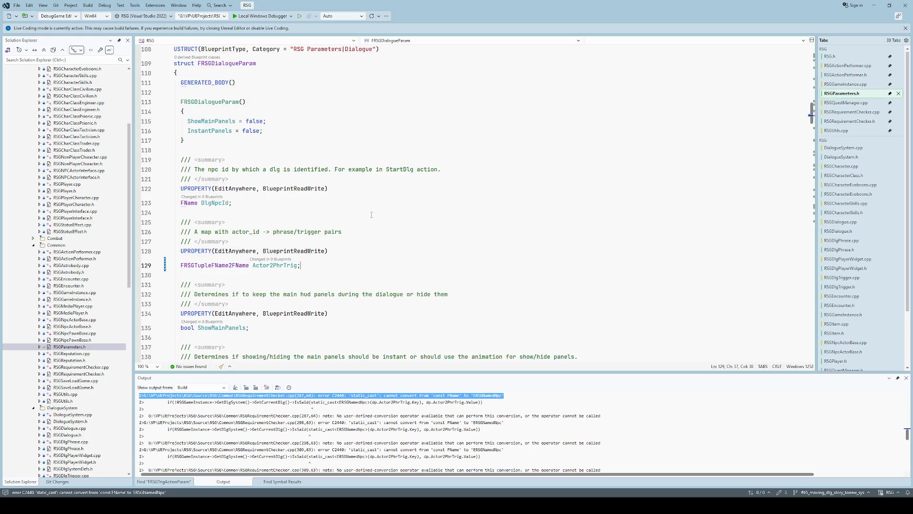
key(ctrl+Home)
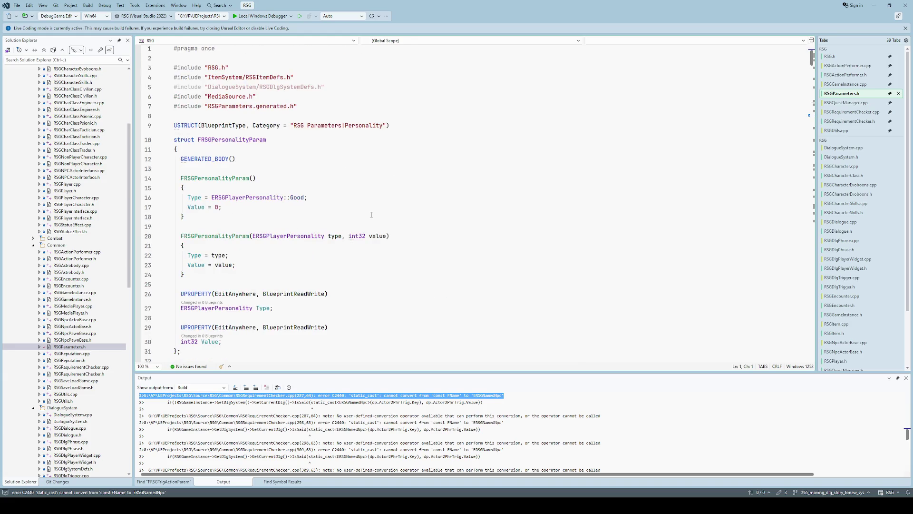
double_click(295, 87)
key(Return)
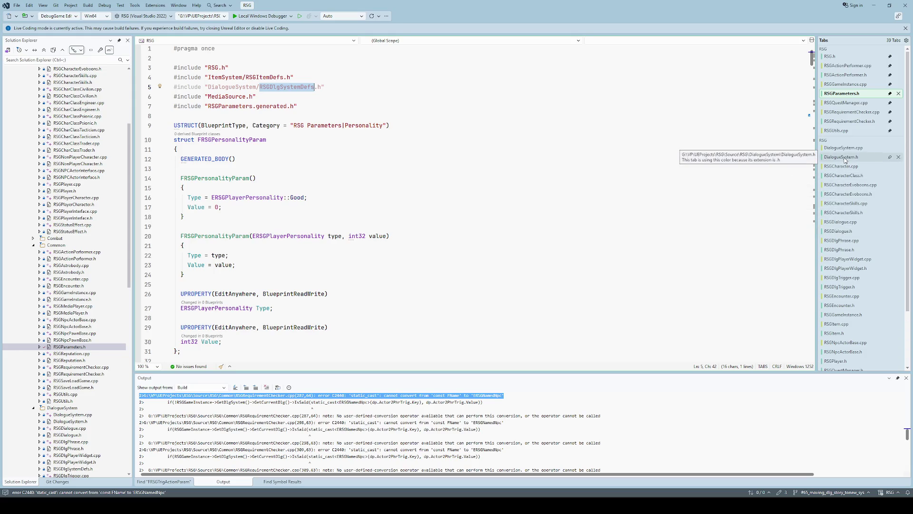
key(End)
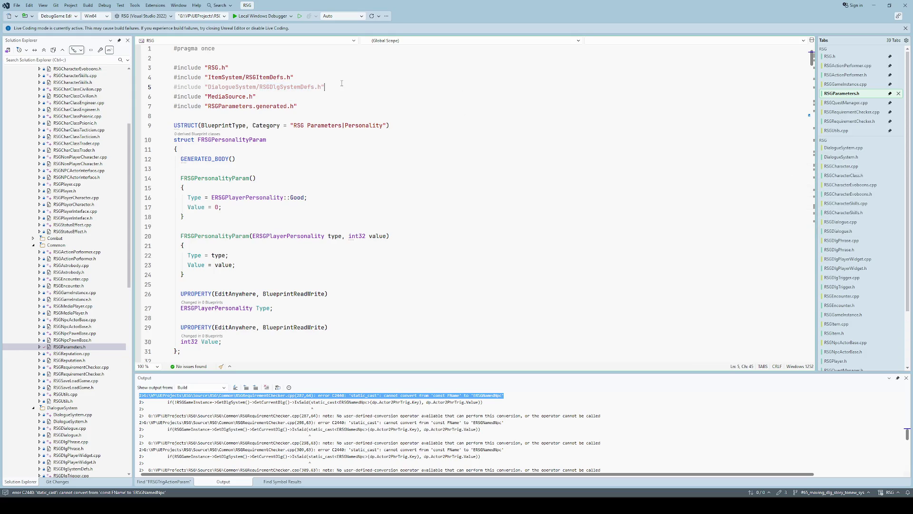
scroll(71, 323, down, 5)
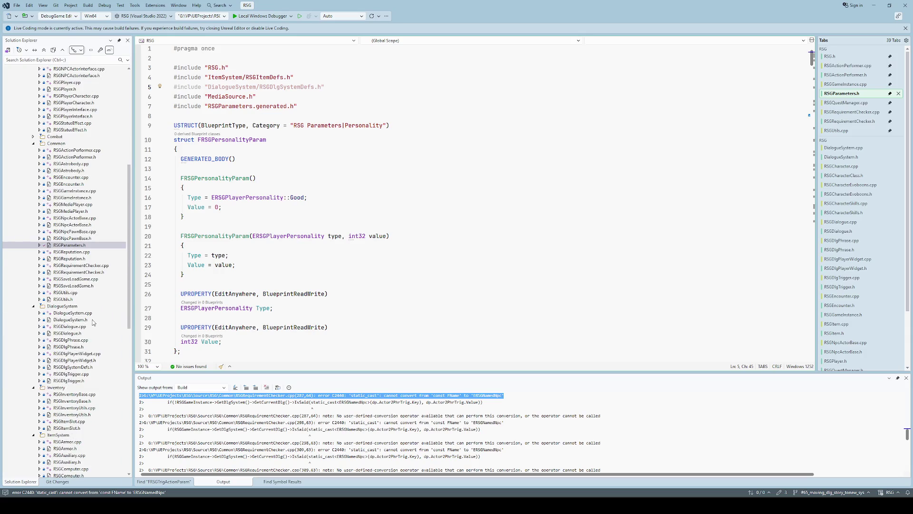
double_click(85, 367)
click(349, 125)
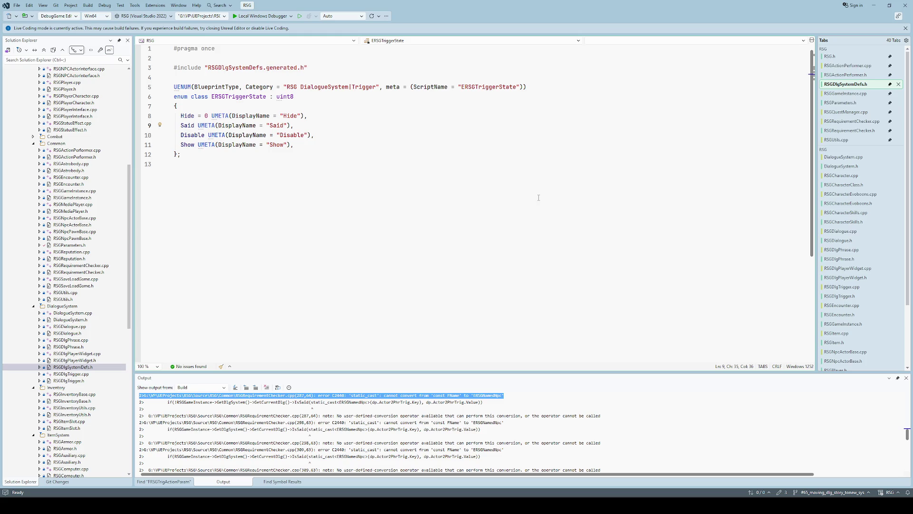
Paste the copied tuple struct below the ERSGTriggerState enum and begin renaming it.
click(308, 174)
key(Return)
key(ctrl+v)
key(Up)
key(Up)
key(Up)
key(End)
key(ctrl+shift+Left)
text(FRSG)
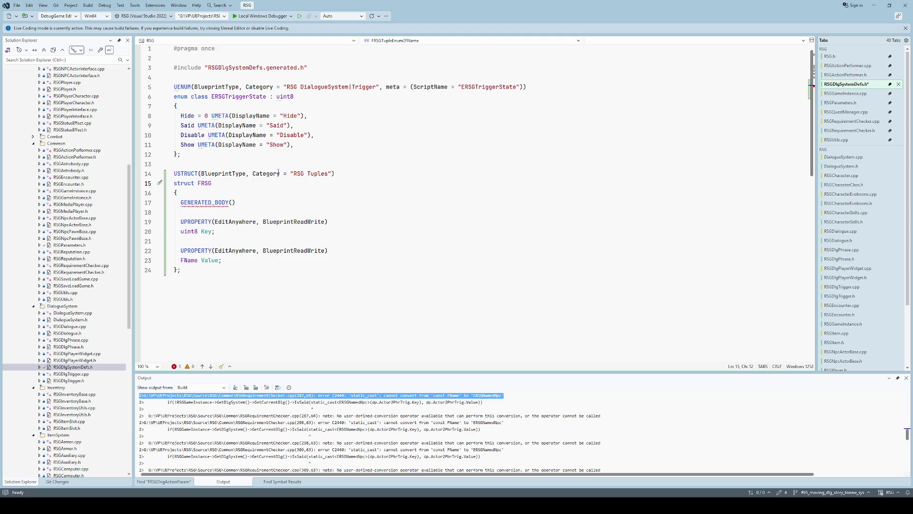
text(Actor)
Rename the pasted struct to FRSGTupleActor2Phrase and save RSGDlgSystemDefs.h.
click(831, 56)
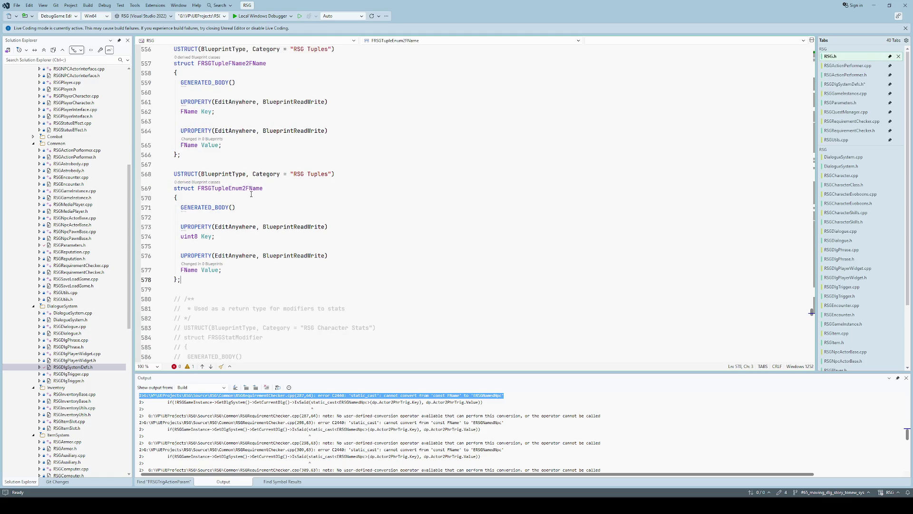
double_click(231, 190)
key(ctrl+c)
key(ctrl+Tab)
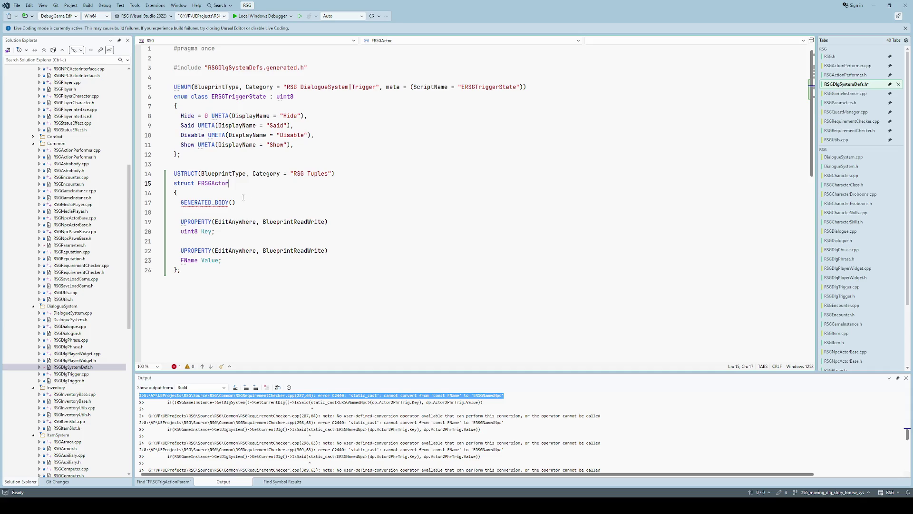
double_click(224, 183)
key(ctrl+v)
key(Left)
key(Left)
key(Left)
key(shift+Right)
key(shift+Right)
key(shift+Right)
text(Actor)
key(shift+End)
text(Phrase)
key(ctrl+s)
Shorten the name to FRSGTupleActor2PhTri and start replacing the uint8 key type with ERSGNpcA.
key(Down)
key(Down)
key(Down)
key(Up)
key(Up)
key(Up)
key(shift+End)
text(Tri)
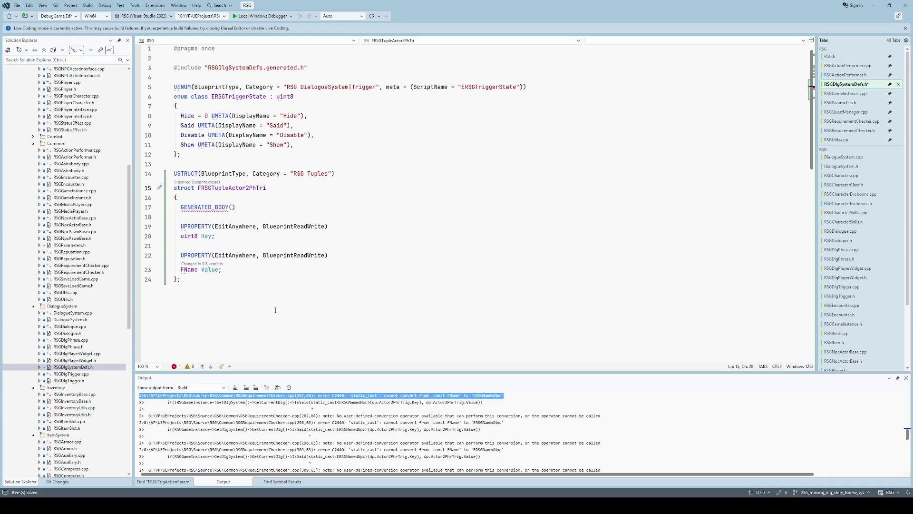
click(255, 189)
double_click(189, 236)
text(ERSG)
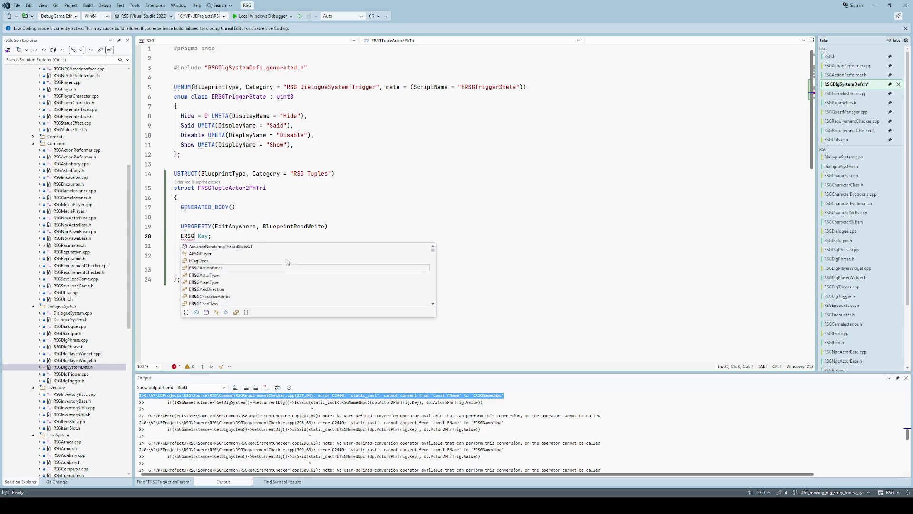
text(N)
text(pcA)
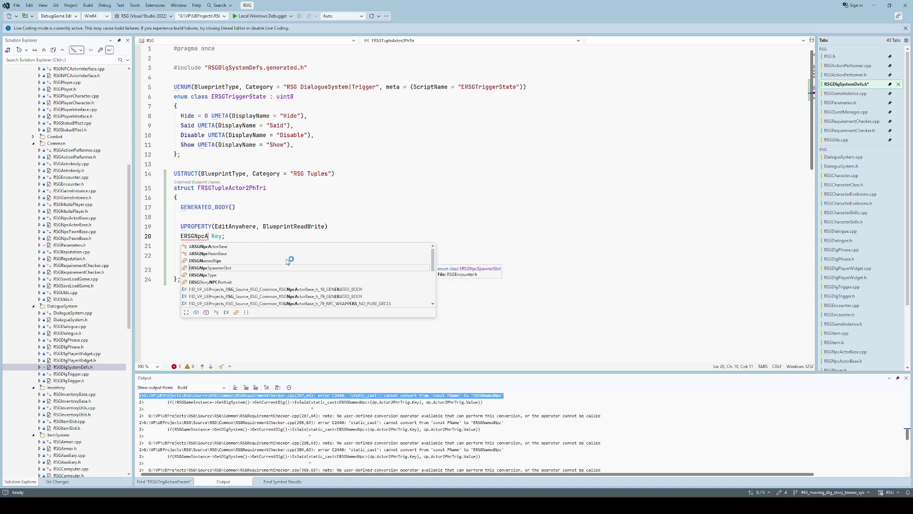
key(Up)
key(Up)
key(Escape)
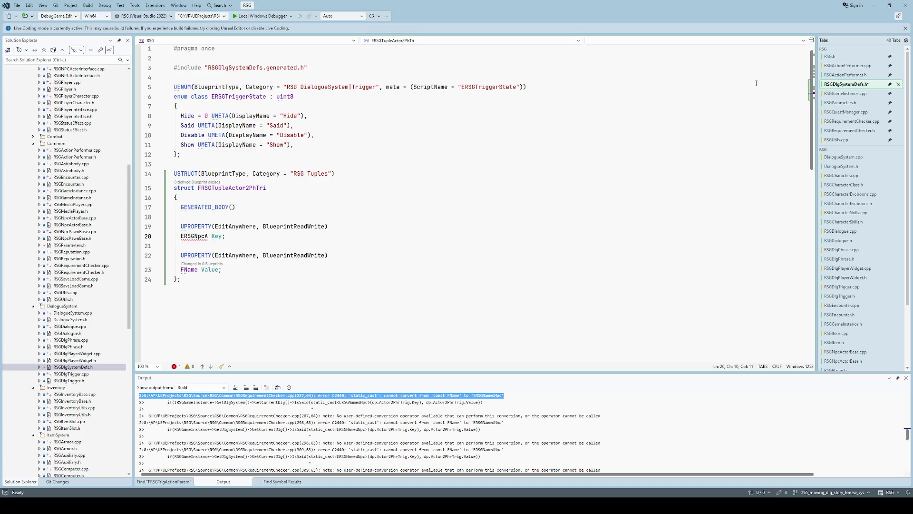
Return to RSG.h and start a search for the named-NPC enum.
click(833, 58)
scroll(301, 179, up, 5)
click(301, 179)
key(ctrl+f)
Find ERSGNamedNpc in RSG.h via 'namedn' and paste it as the struct's key type.
text(namedn)
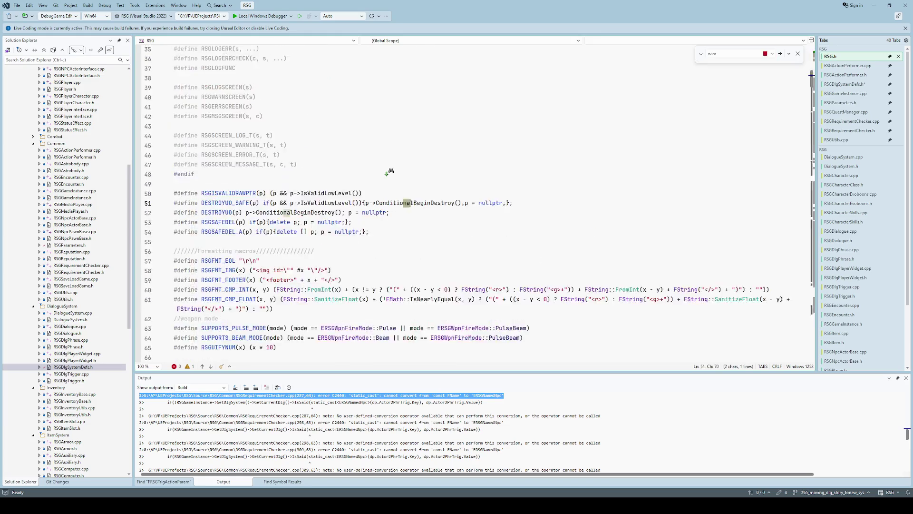
key(Escape)
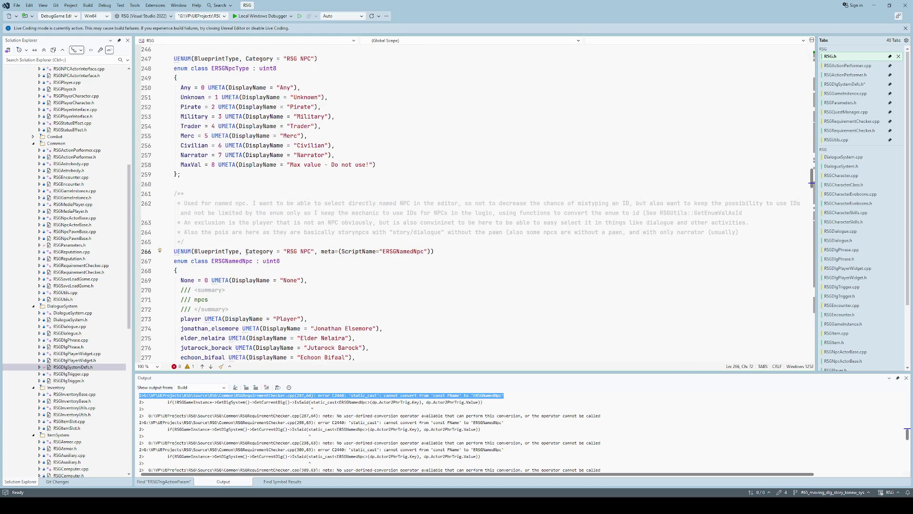
double_click(233, 260)
key(ctrl+c)
key(ctrl+Tab)
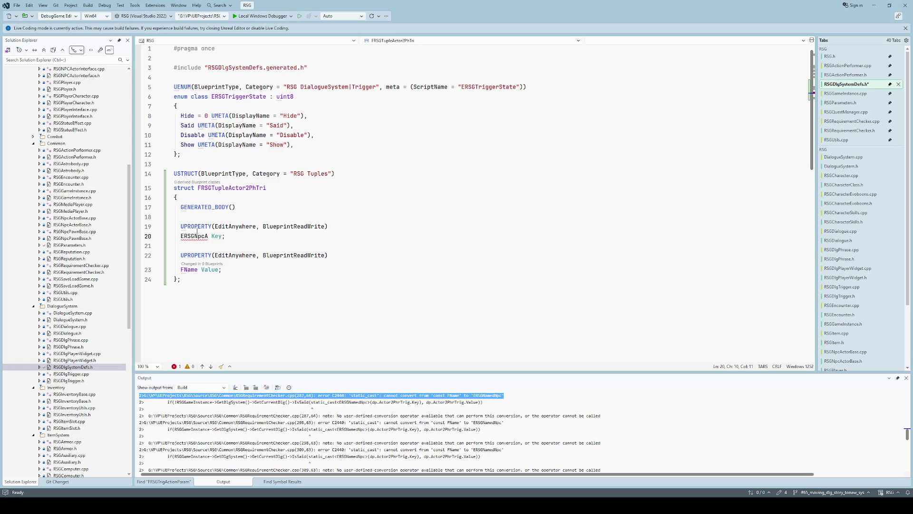
double_click(197, 235)
key(ctrl+v)
Rename the Key field to Actor and Value to PhraseTrigger, then save RSGDlgSystemDefs.h.
key(Right)
key(Right)
key(ctrl+shift+Right)
text(Actor)
key(Down)
key(Down)
key(Down)
key(ctrl+shift+Left)
text(PhraseT)
text(rigger)
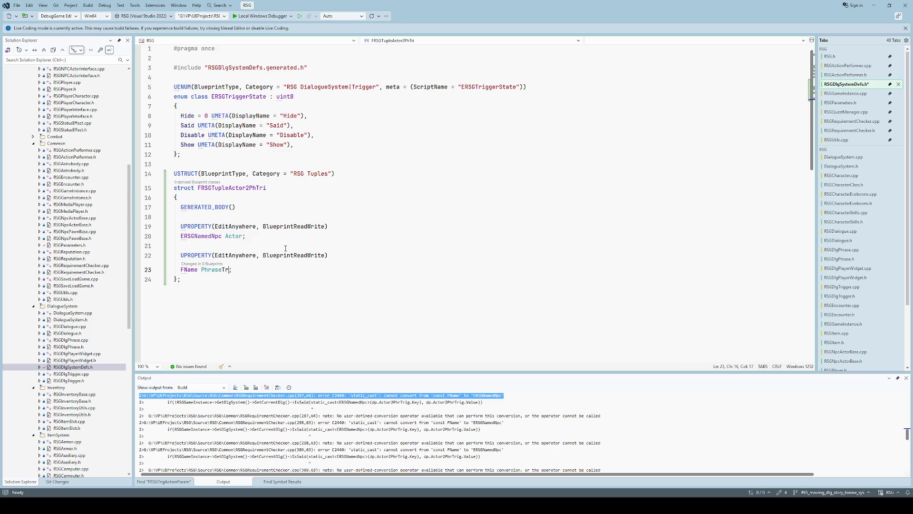
key(Up)
key(Up)
key(Up)
key(Down)
key(Down)
key(Down)
key(End)
key(Left)
click(282, 245)
key(ctrl+s)
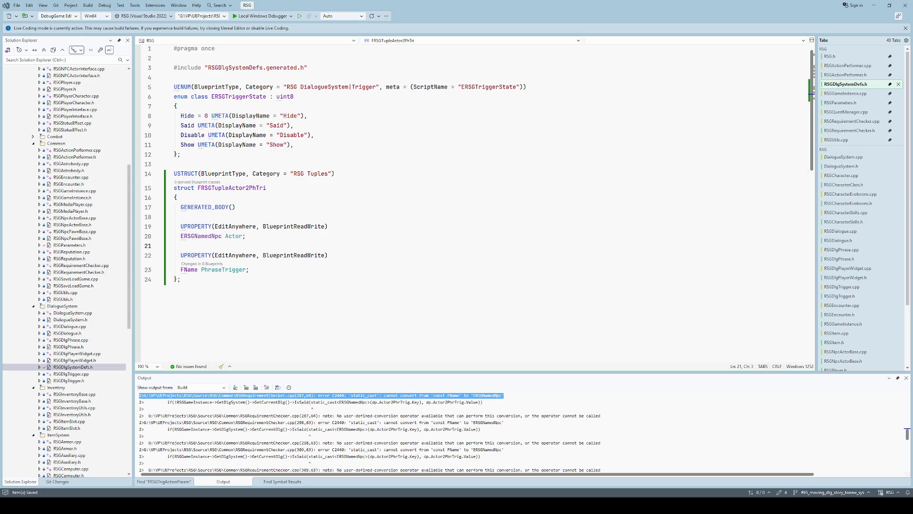
click(471, 212)
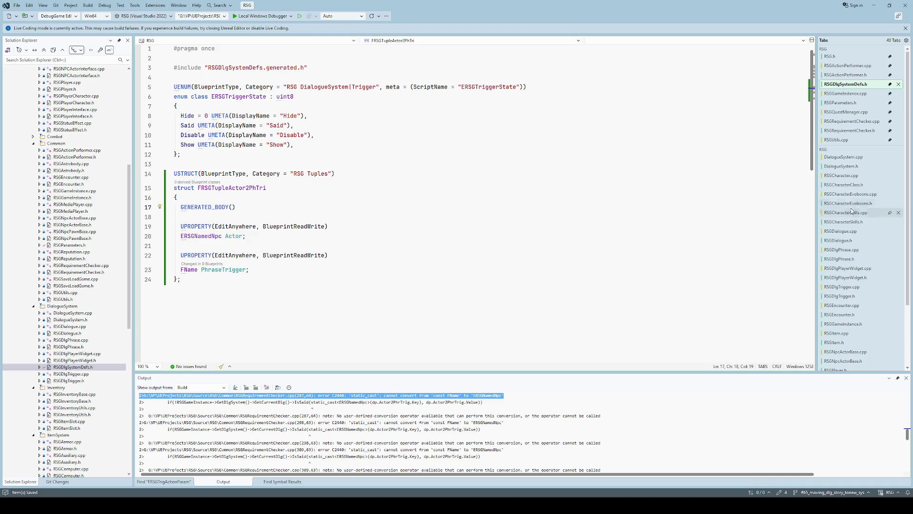
Select the FRSGTupleFName2FName type of Actor2PhrTrig on line 129 of FRSGDialogueParam.
click(843, 244)
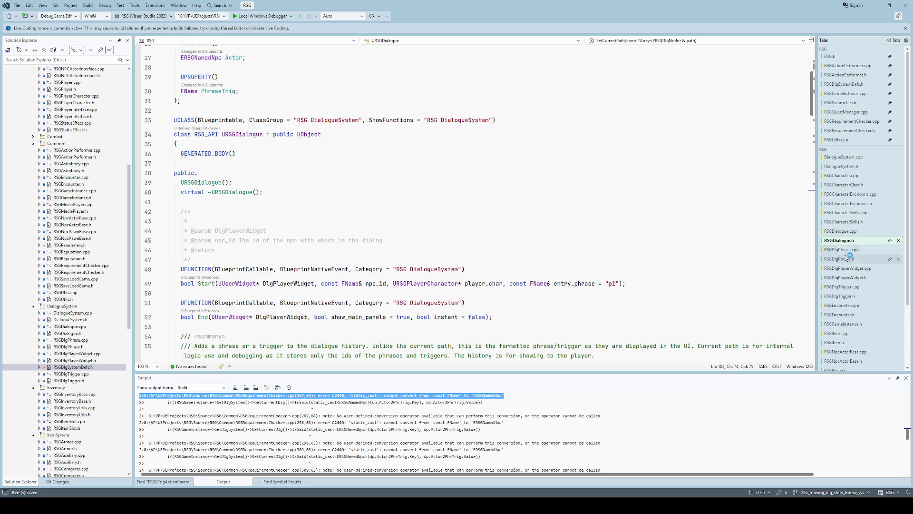
click(848, 232)
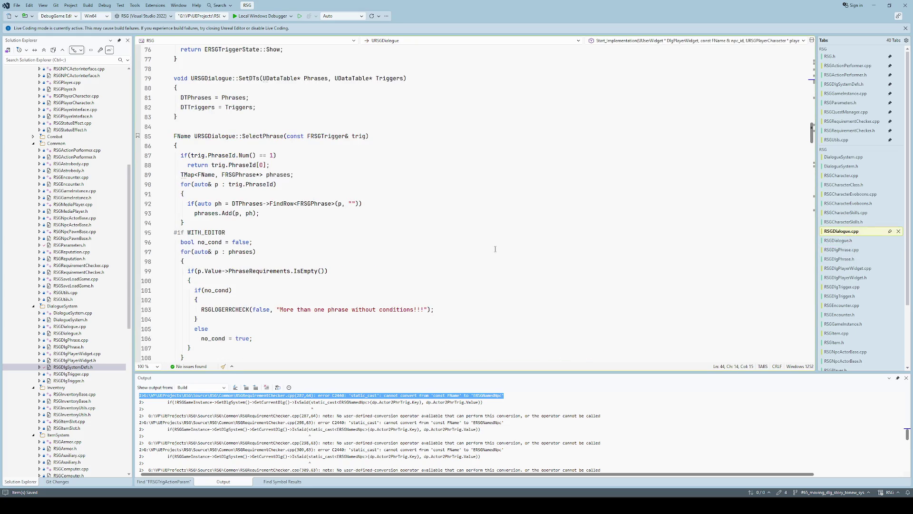
click(841, 103)
scroll(273, 311, down, 7)
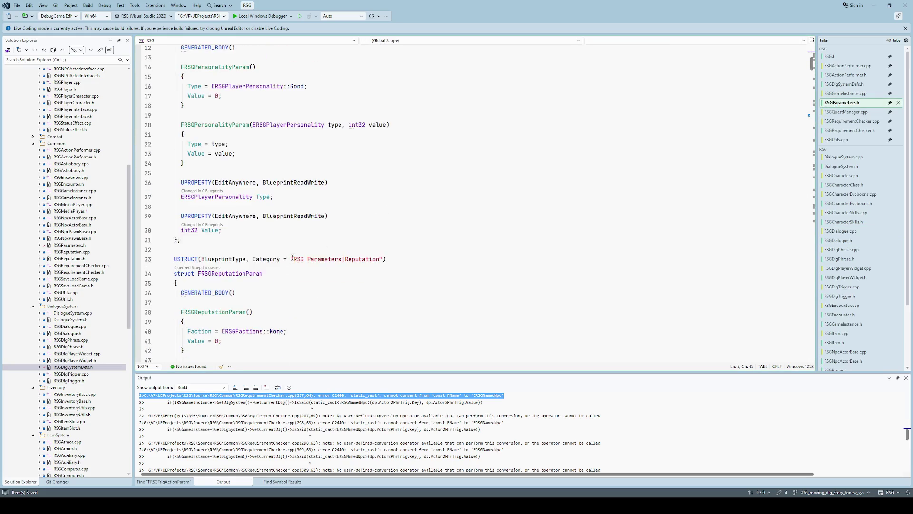
click(353, 247)
click(578, 42)
click(395, 92)
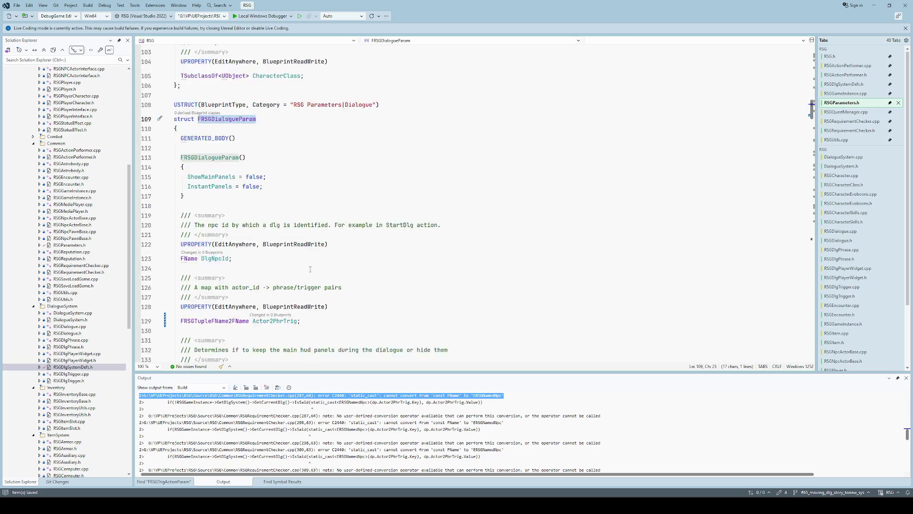
scroll(310, 269, down, 2)
double_click(235, 265)
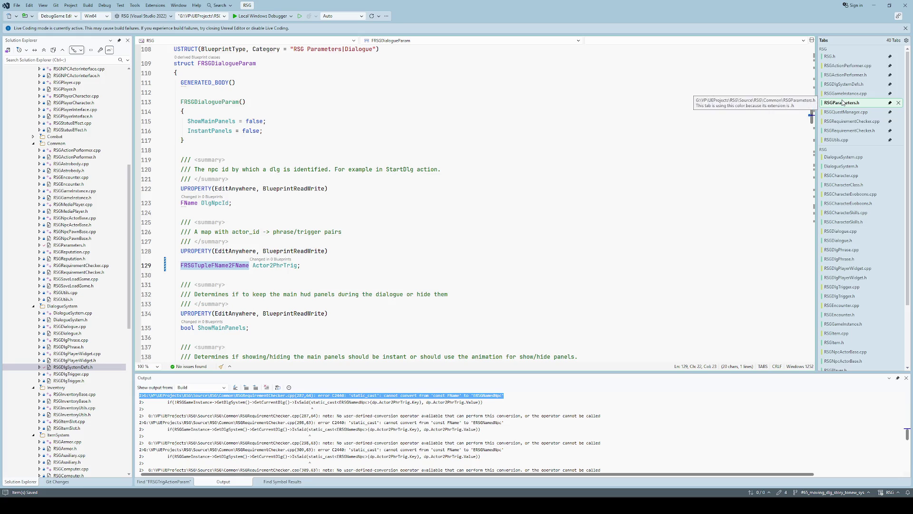
Replace it with FRSGTupleActor2PhTri, rebuild, and go to the C3646 'Actor' error.
click(845, 85)
double_click(303, 184)
key(ctrl+c)
key(ctrl+Tab)
key(ctrl+v)
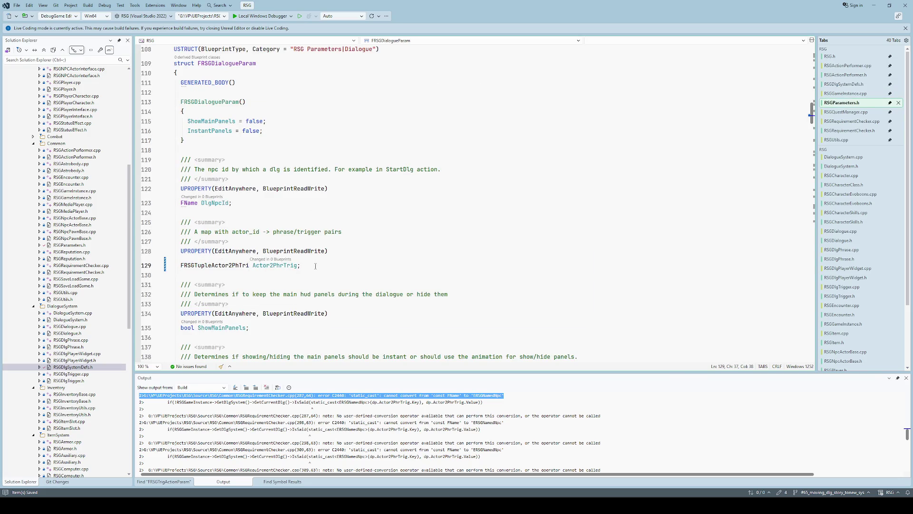
key(ctrl+shift+b)
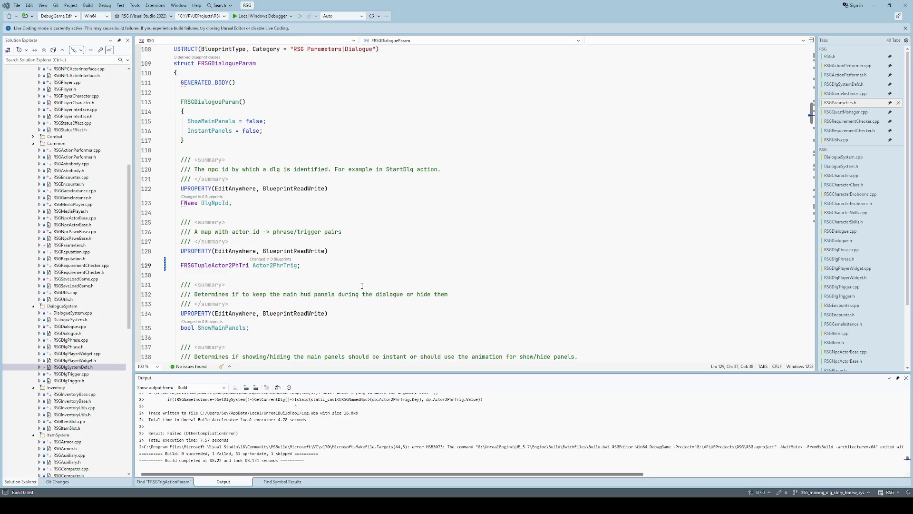
key(F8)
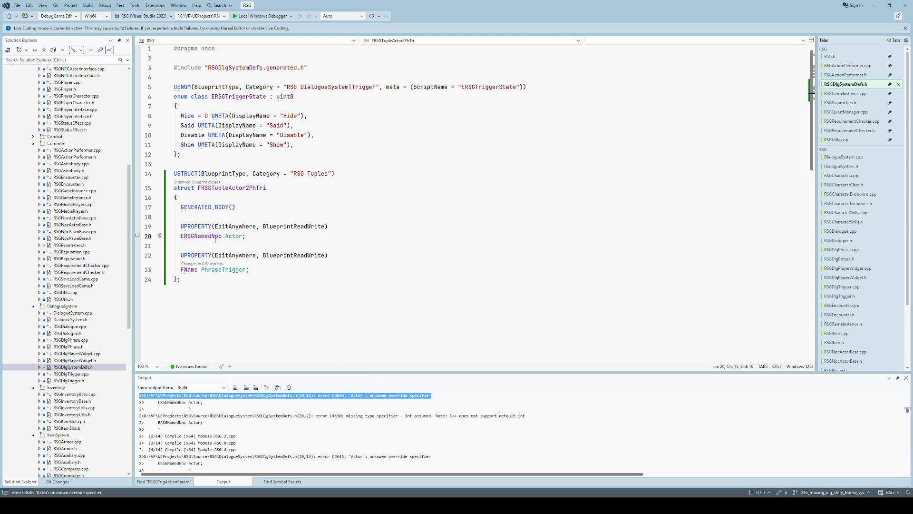
Add #include "RSG.h" to RSGDlgSystemDefs.h, save, rebuild, and jump to the C2039 Key/Value error.
click(245, 62)
key(Return)
text(#include "R)
text(SG.h)
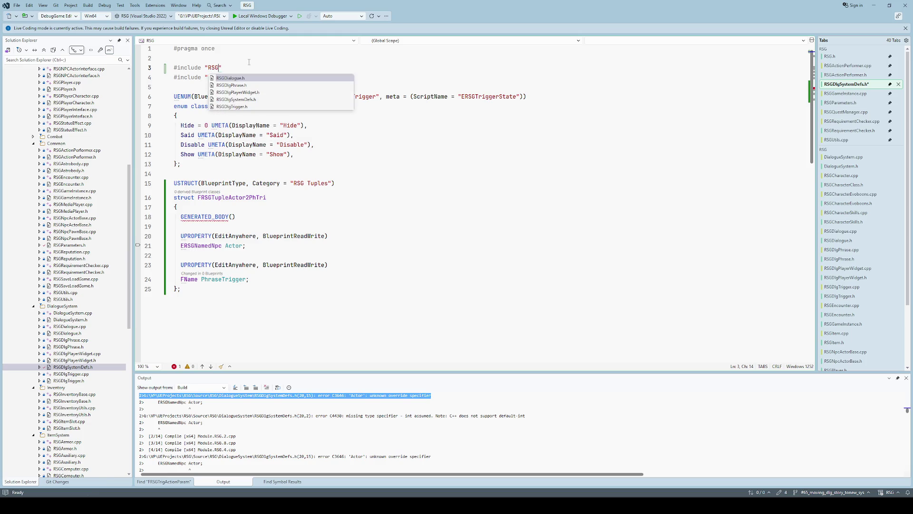
key(ctrl+s)
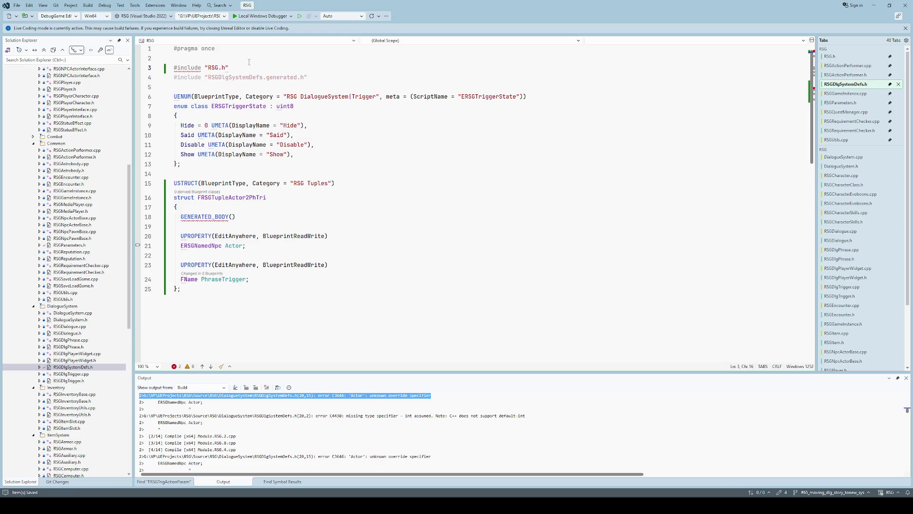
key(Up)
key(ctrl+shift+b)
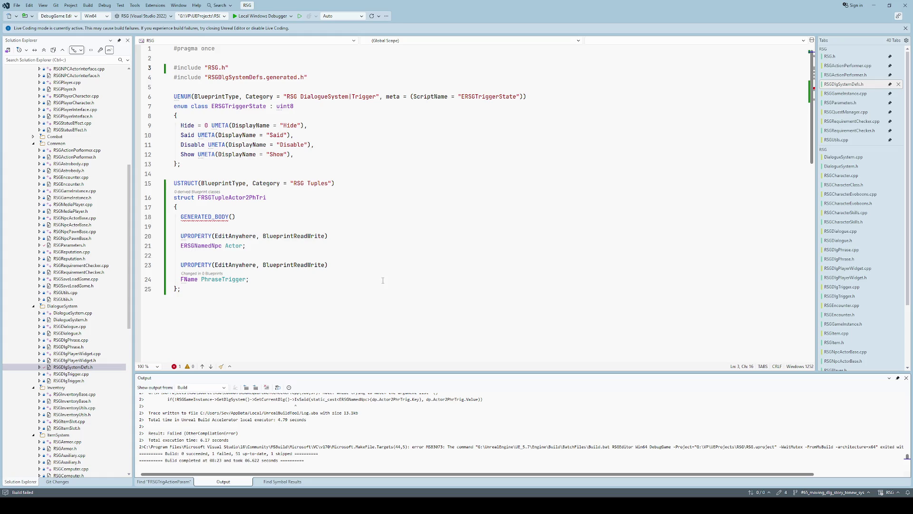
key(F8)
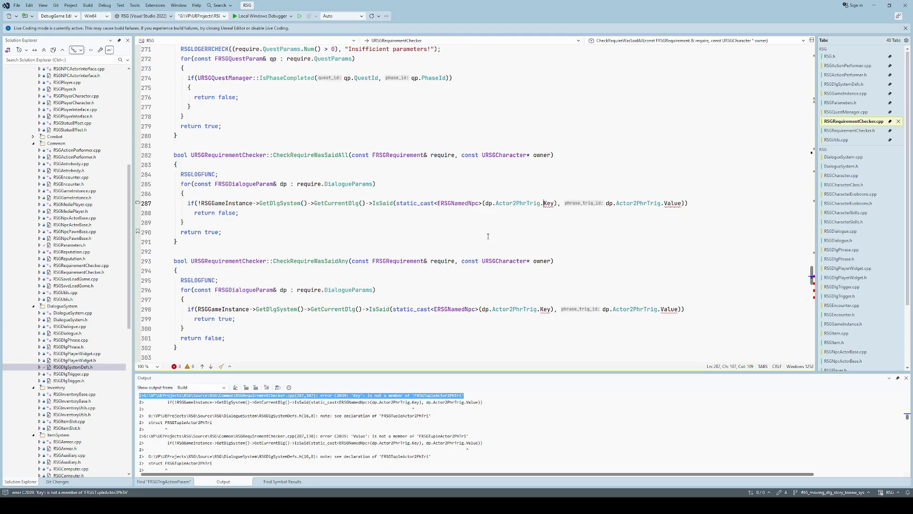
On line 287, replace Key with Actor and Value with PhraseTrigger, then save.
scroll(488, 236, up, 2)
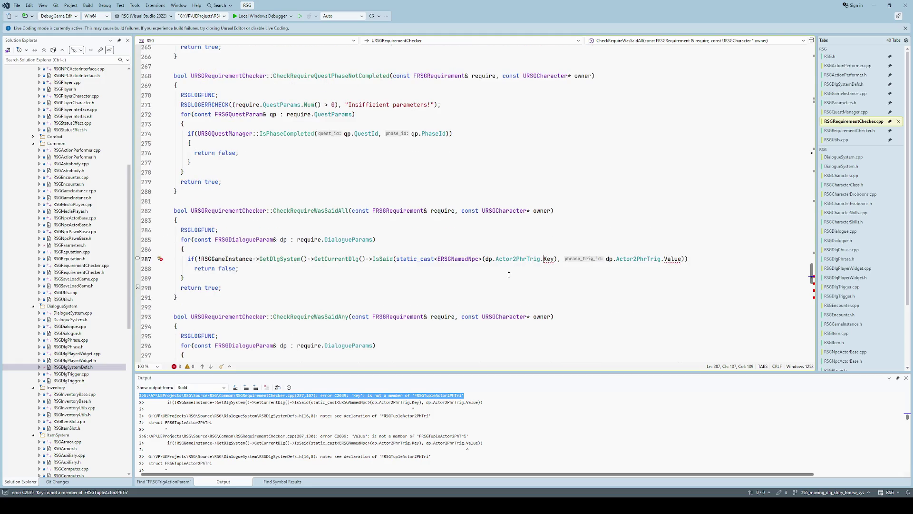
key(ctrl+shift+Right)
text(Actor)
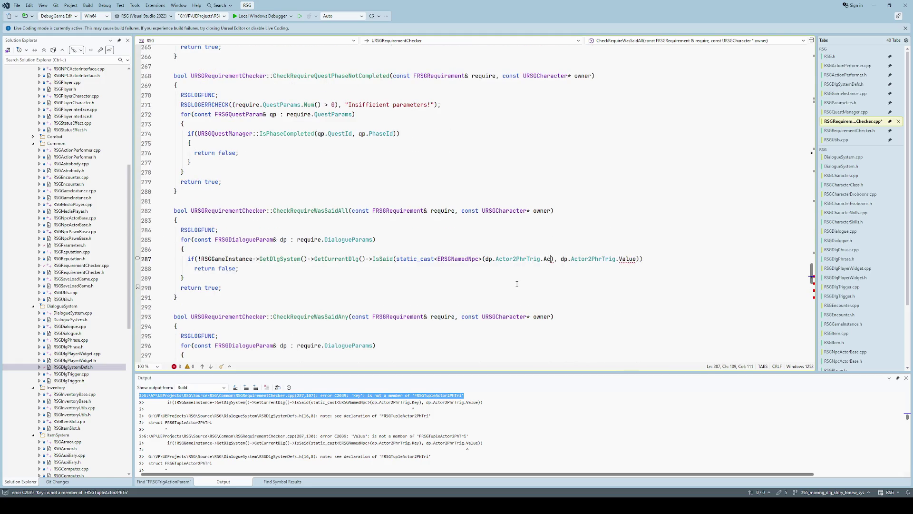
key(ctrl+Right)
key(ctrl+Right)
key(ctrl+Right)
key(ctrl+shift+Right)
text(Ph)
key(Tab)
key(ctrl+s)
key(Left)
key(Left)
key(Left)
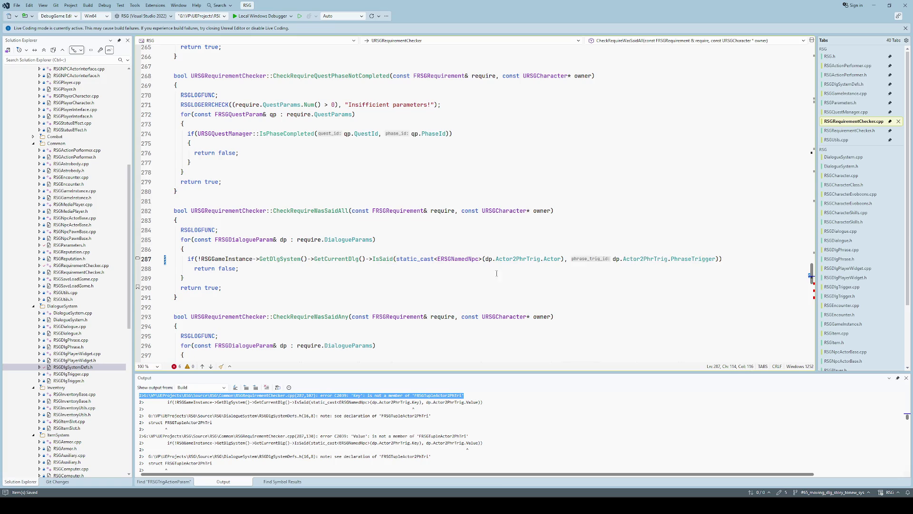
Remove the static_cast<ERSGNamedNpc> wrapper around the Actor argument and rebuild.
click(443, 258)
key(ctrl+Left)
key(ctrl+Left)
key(ctrl+Left)
key(ctrl+shift+Right)
key(ctrl+shift+Right)
key(ctrl+shift+Right)
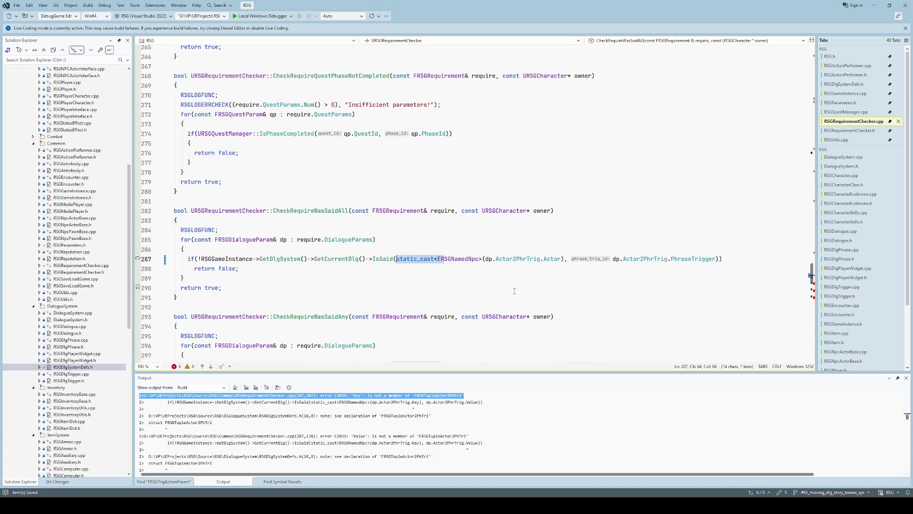
key(Delete)
key(Delete)
key(ctrl+shift+Right)
key(ctrl+shift+Right)
key(ctrl+shift+Right)
key(Right)
key(BackSpace)
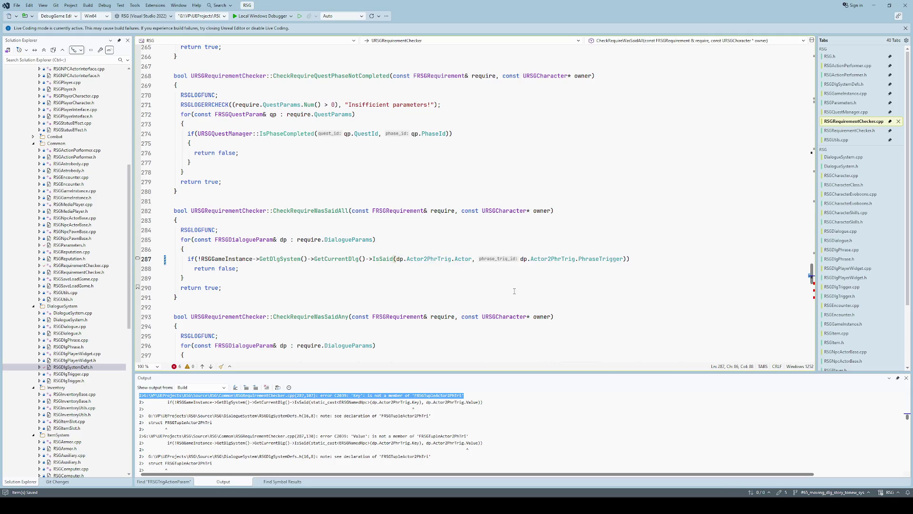
key(ctrl+shift+b)
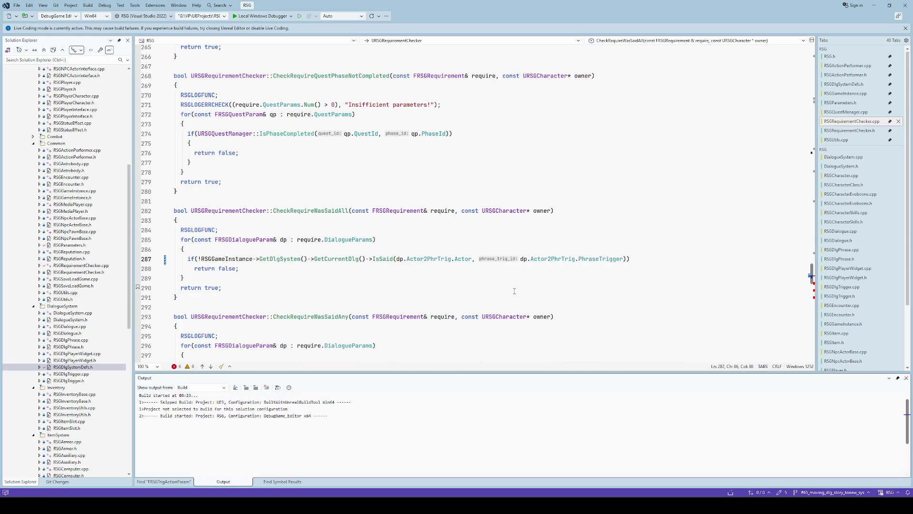
Select the new Actor and PhraseTrigger IsSaid arguments on line 287.
scroll(509, 295, down, 5)
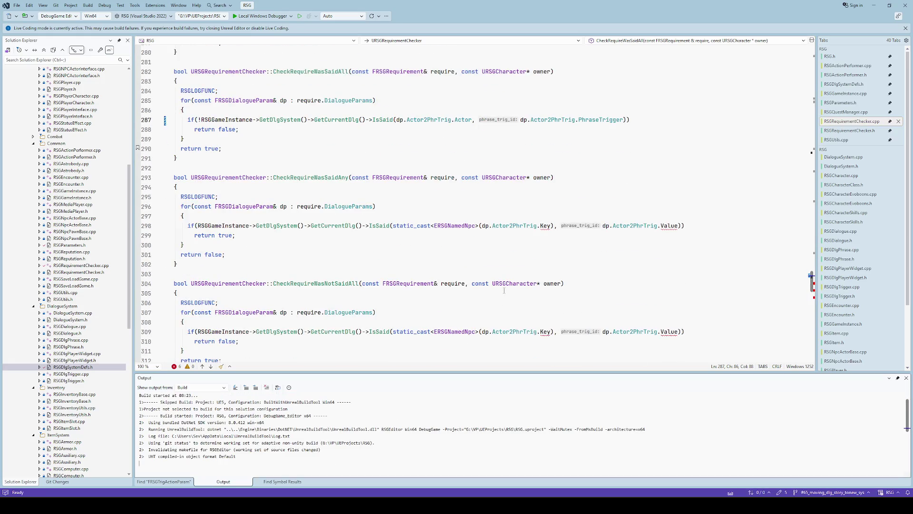
scroll(504, 297, down, 9)
scroll(504, 295, up, 10)
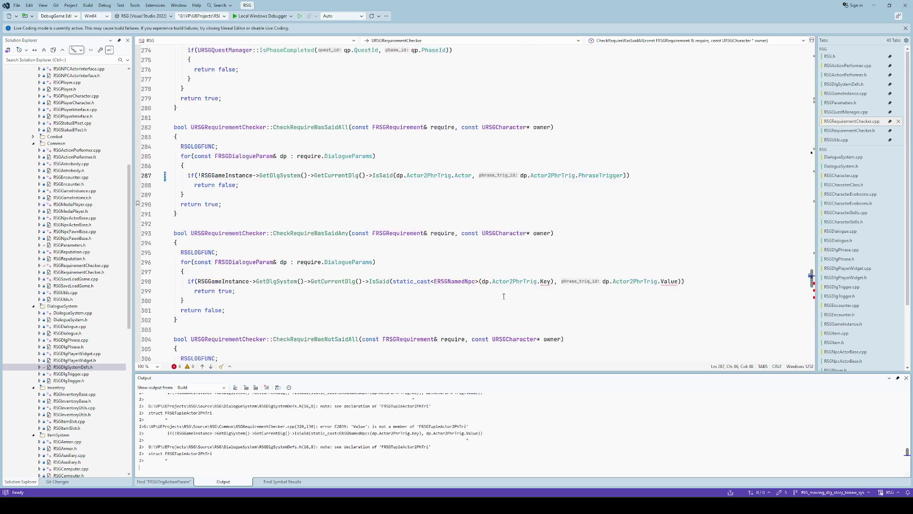
scroll(475, 285, up, 1)
scroll(440, 276, down, 1)
drag(397, 176, 623, 176)
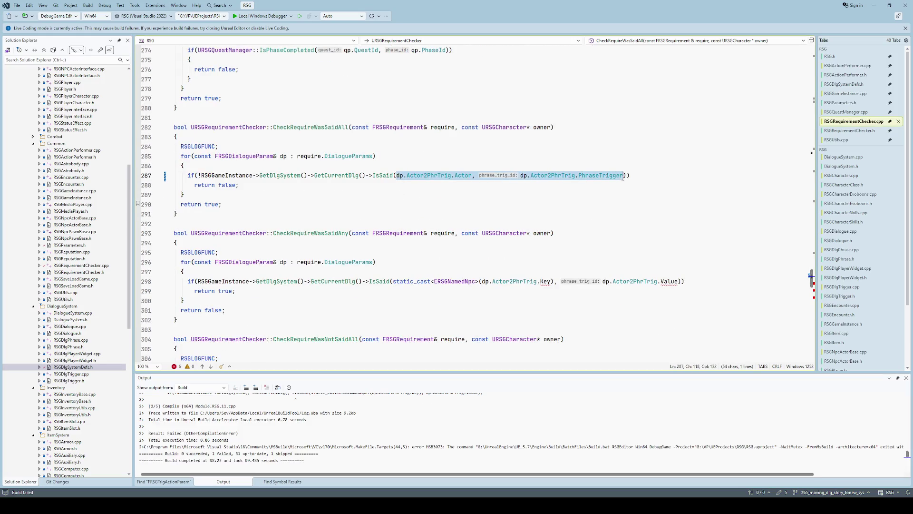
Replace the static_cast…Value arguments on lines 298, 309 and 320 with the Actor and PhraseTrigger arguments.
scroll(512, 239, down, 2)
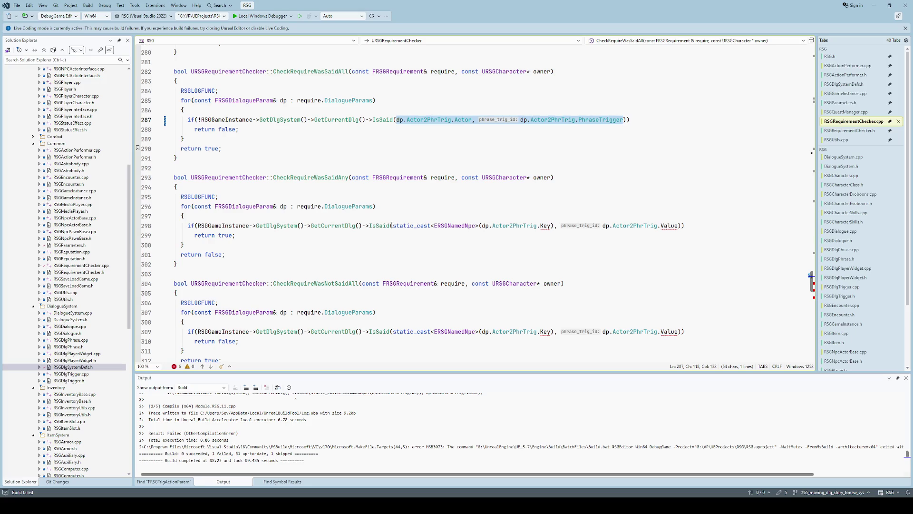
drag(392, 226, 679, 223)
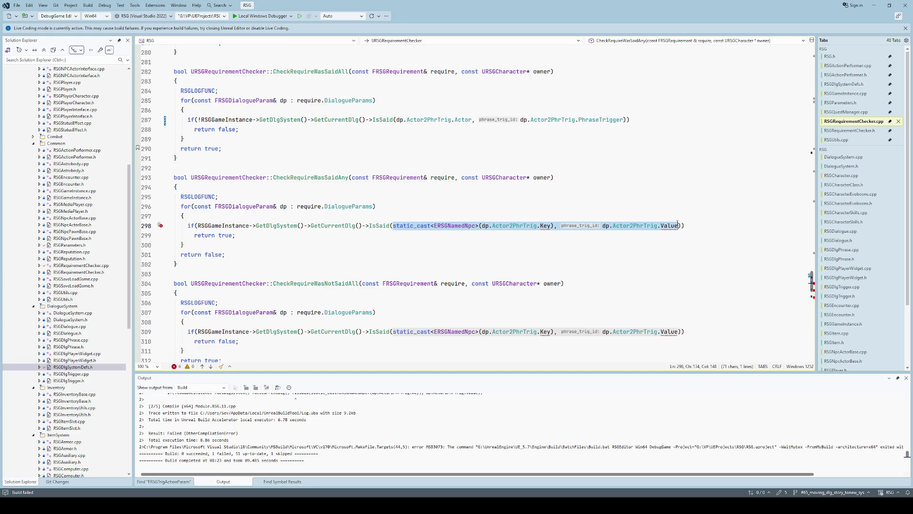
key(ctrl+v)
scroll(514, 271, down, 2)
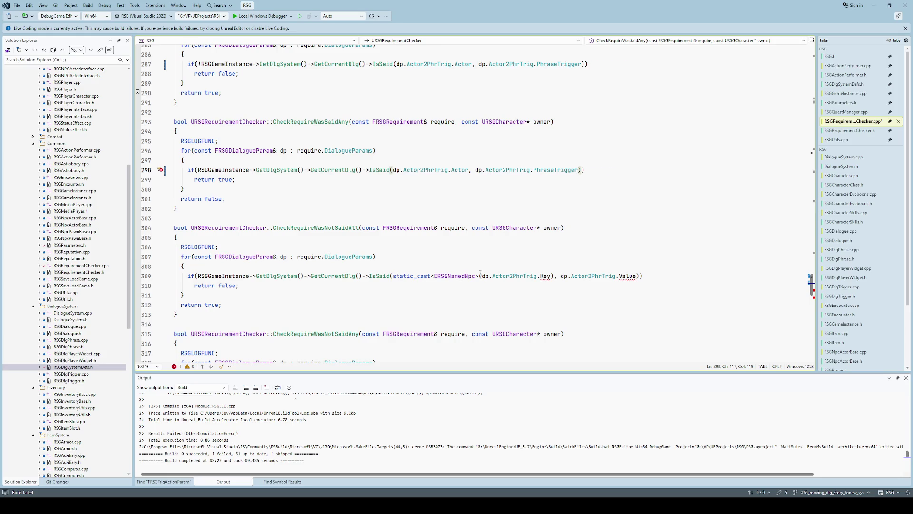
drag(393, 276, 674, 278)
key(ctrl+v)
scroll(432, 298, down, 3)
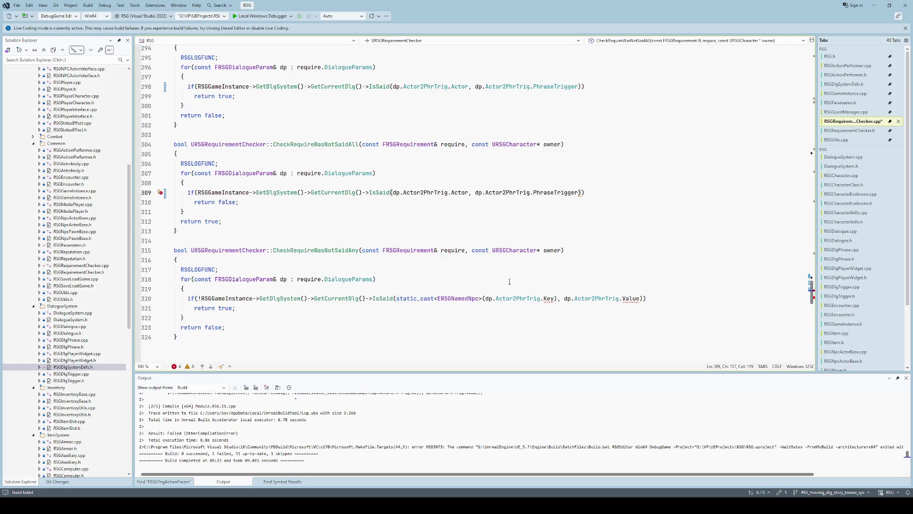
drag(396, 298, 683, 298)
key(ctrl+v)
Review the updated requirement checks and rebuild the project.
scroll(551, 285, down, 4)
scroll(564, 273, up, 4)
scroll(566, 267, up, 14)
scroll(575, 245, up, 7)
scroll(499, 254, up, 3)
scroll(500, 255, up, 13)
scroll(497, 249, down, 20)
key(ctrl+shift+b)
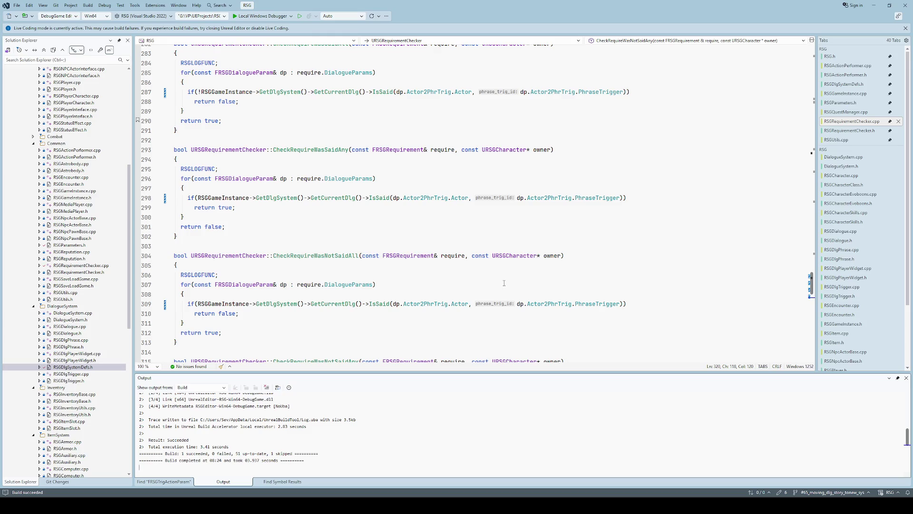
Confirm the build reports 1 succeeded, 0 failed, and dismiss the system tray flyout.
click(551, 217)
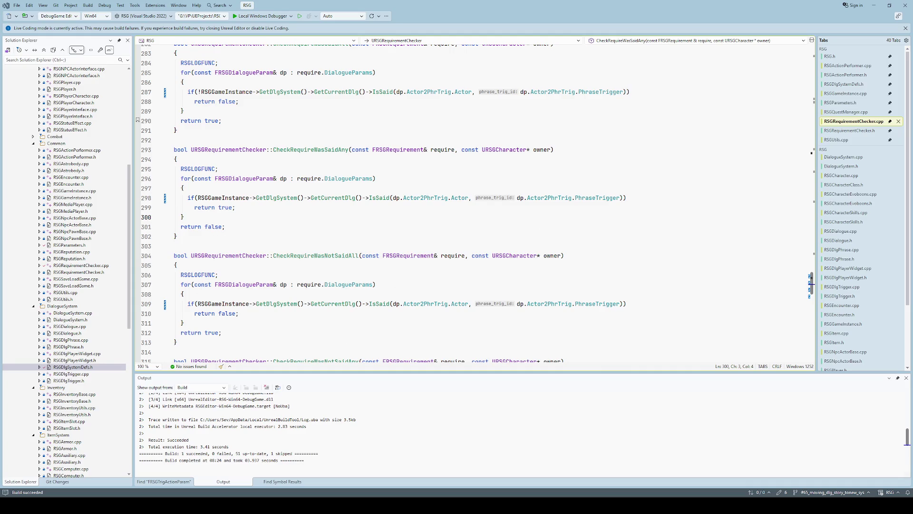
click(416, 238)
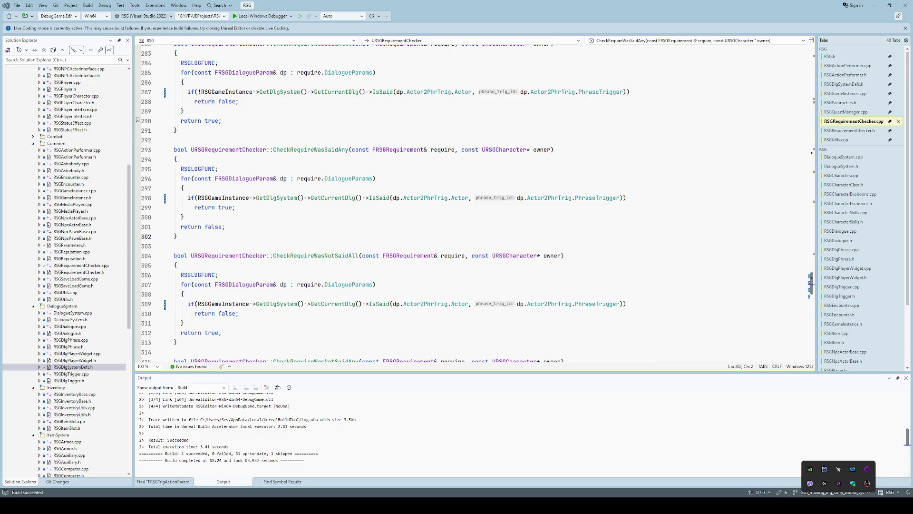
click(700, 257)
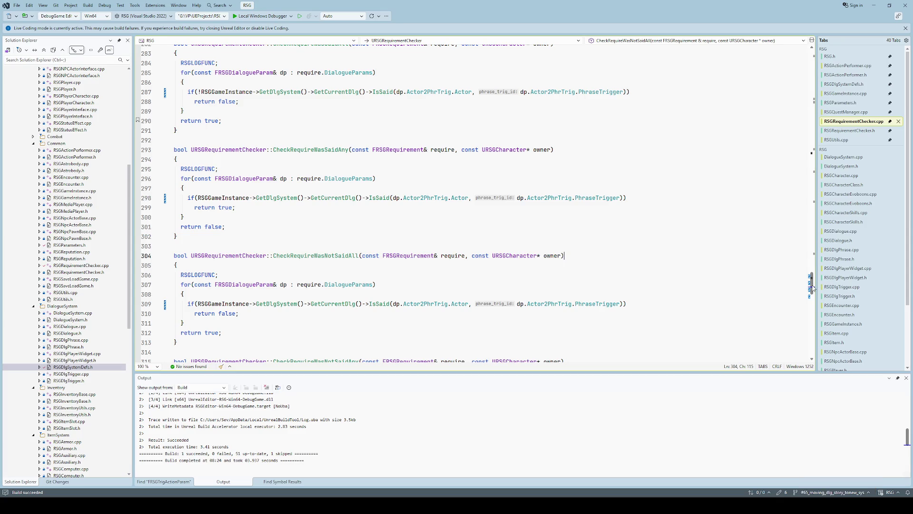